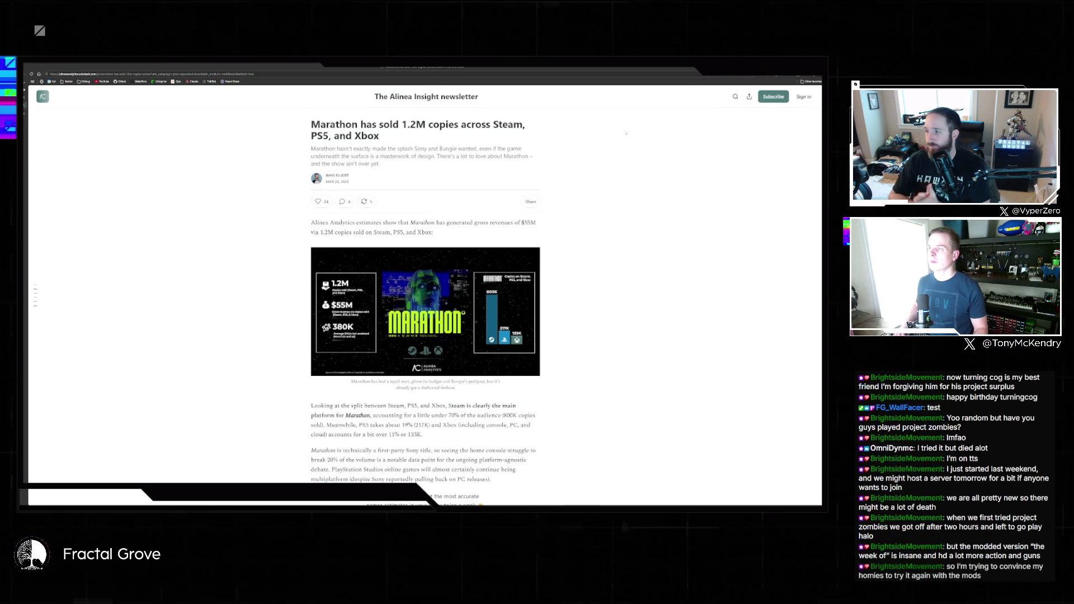
- Zoom the article, view the Marathon sales infographic full size, then go to Control Room
{"action": "key", "text": "ctrl+plus"}
{"action": "key", "text": "ctrl+plus"}
{"action": "key", "text": "ctrl+plus"}
{"action": "left_click", "coordinate": [442, 414]}
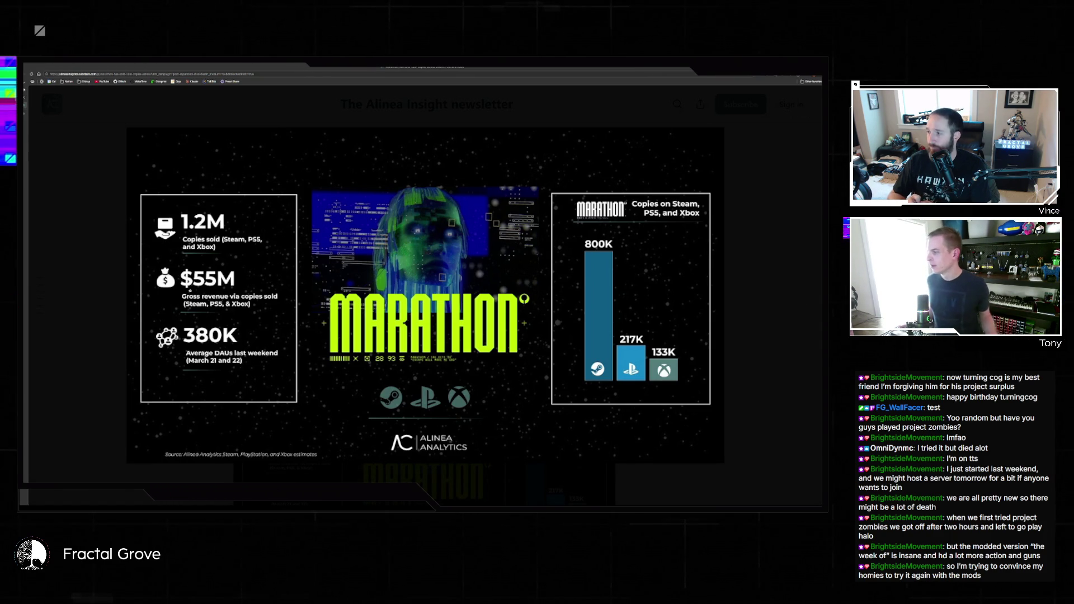
{"action": "mouse_move", "coordinate": [645, 414]}
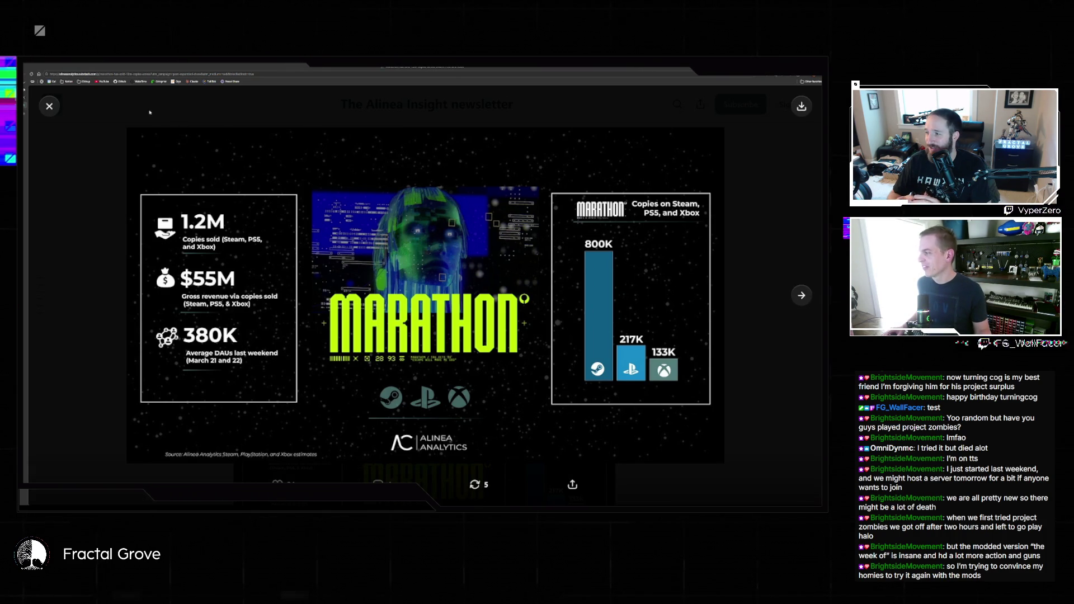
{"action": "left_click", "coordinate": [82, 119]}
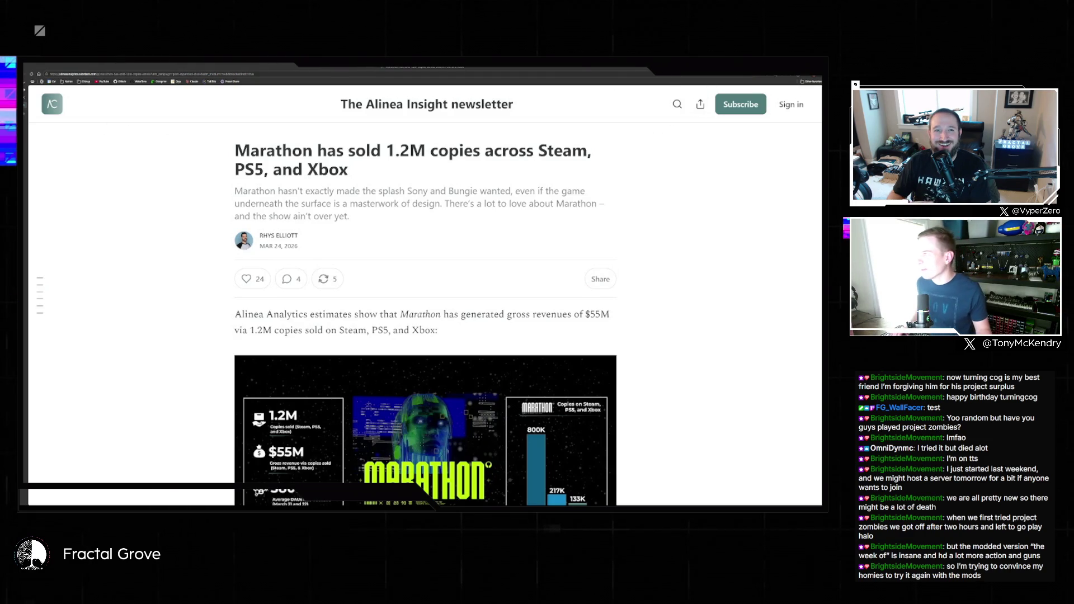
{"action": "mouse_move", "coordinate": [53, 101]}
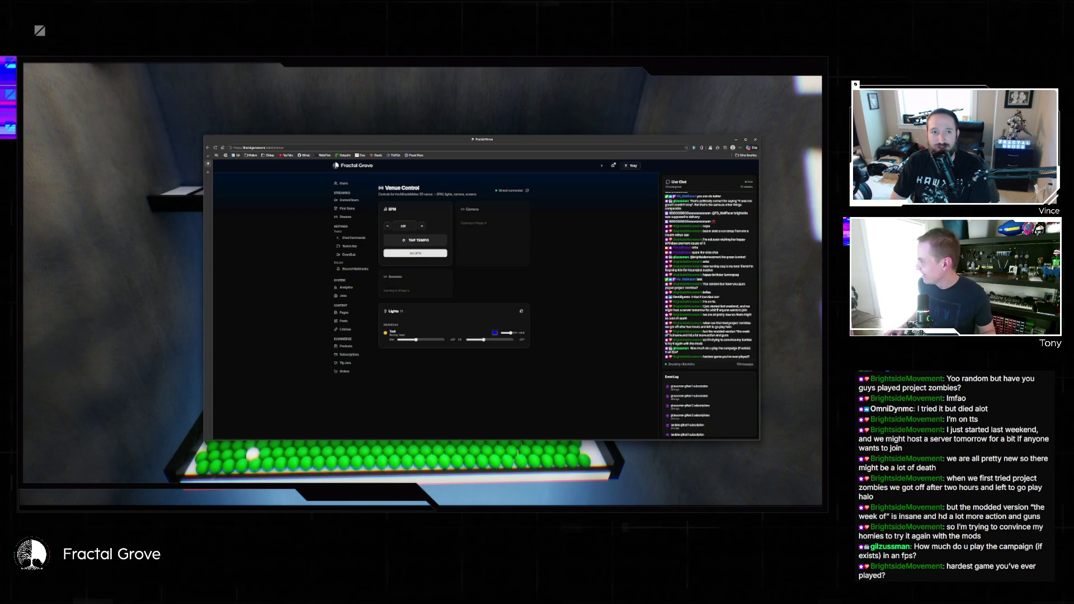
{"action": "left_click", "coordinate": [348, 199]}
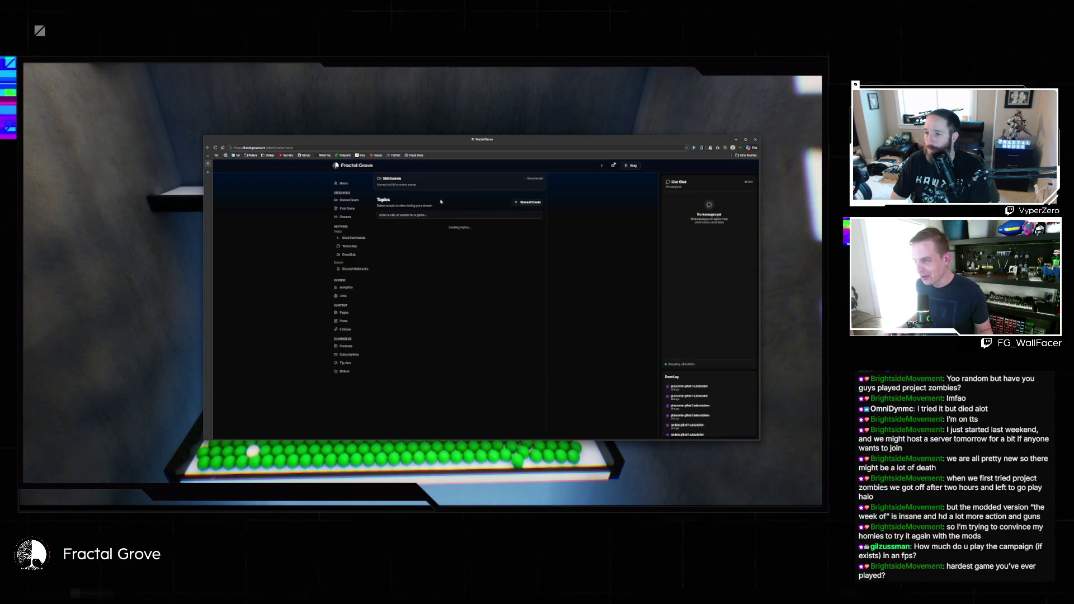
- Search the topics for 'haruga' and add Ikaruga as a new Control Room topic
{"action": "left_click", "coordinate": [423, 215]}
{"action": "type", "text": "ha"}
{"action": "type", "text": "ruga"}
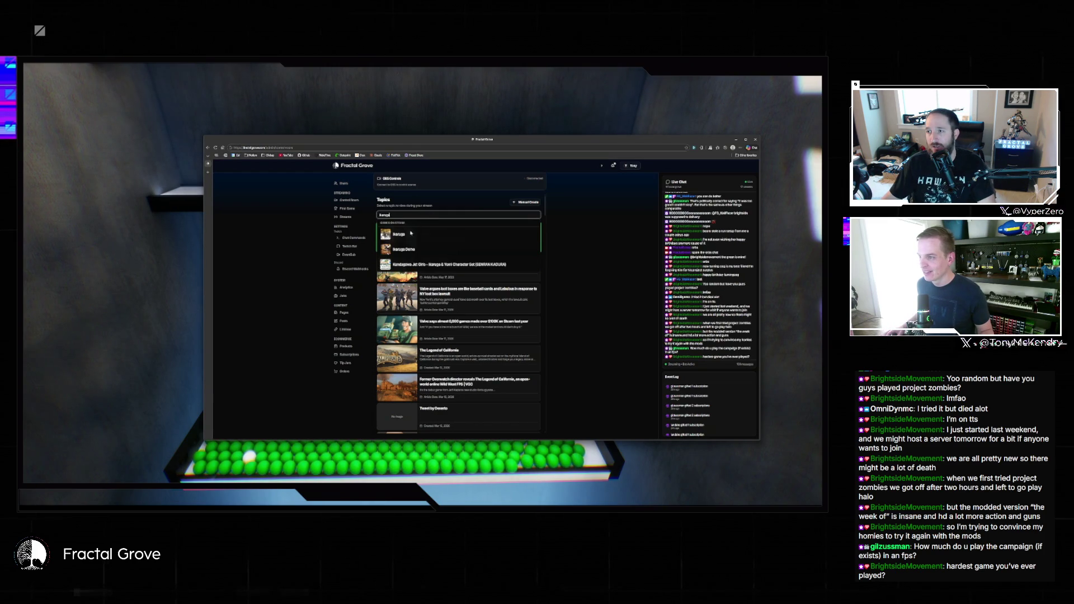
{"action": "left_click", "coordinate": [411, 234]}
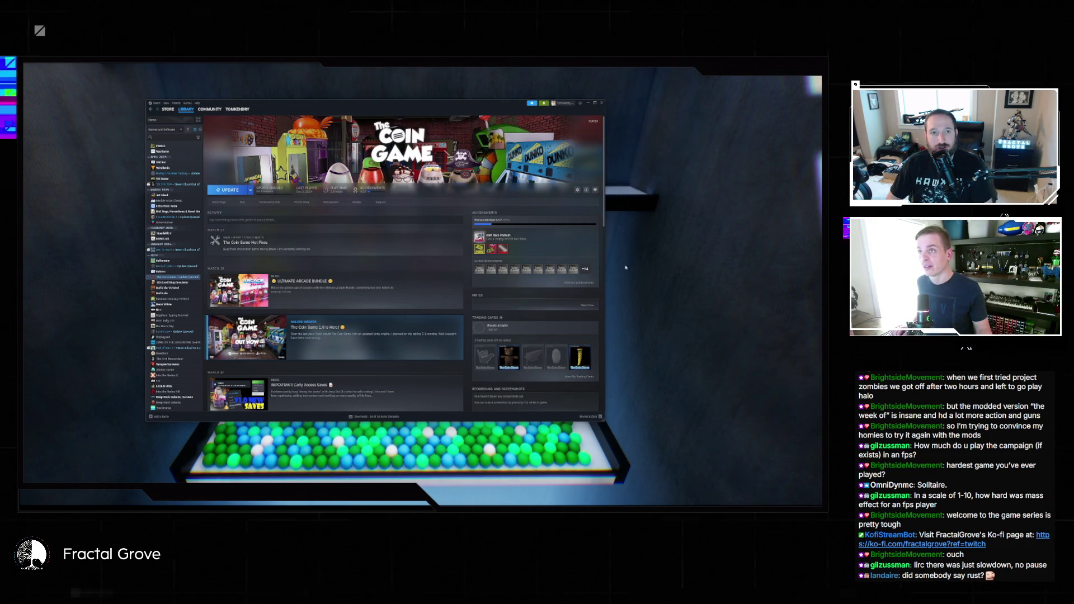
{"action": "scroll", "coordinate": [181, 269], "scroll_direction": "down", "scroll_amount": 5}
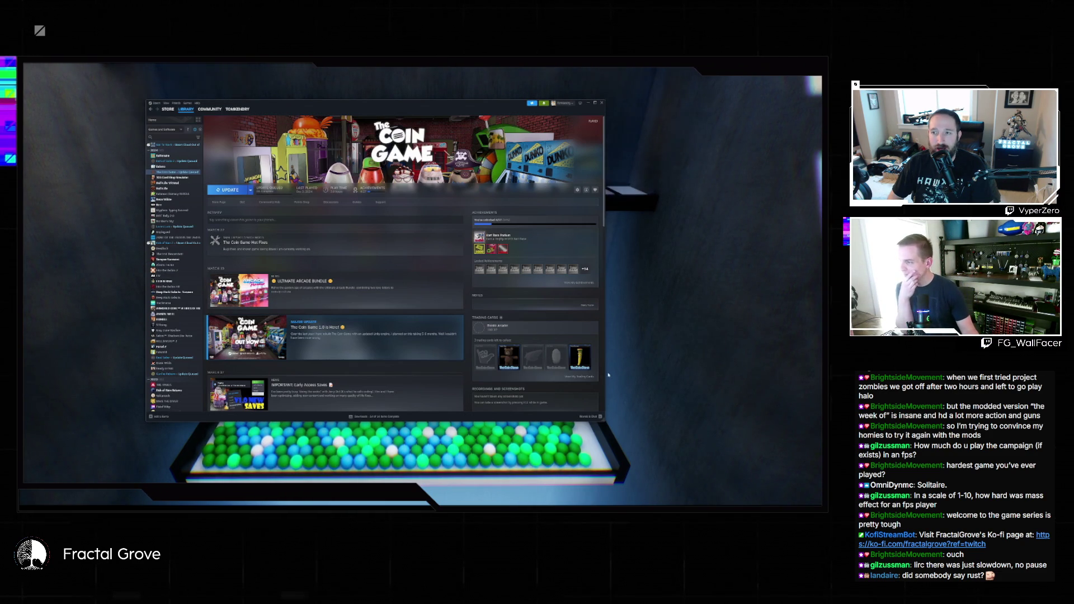
{"action": "scroll", "coordinate": [363, 336], "scroll_direction": "down", "scroll_amount": 2}
{"action": "scroll", "coordinate": [195, 322], "scroll_direction": "down", "scroll_amount": 6}
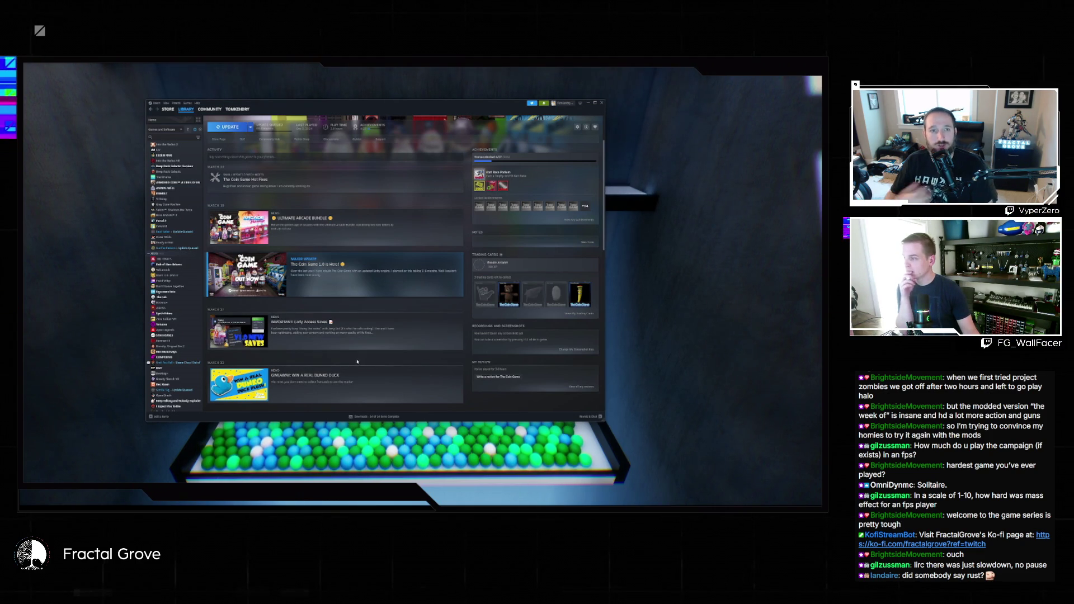
{"action": "scroll", "coordinate": [191, 284], "scroll_direction": "down", "scroll_amount": 5}
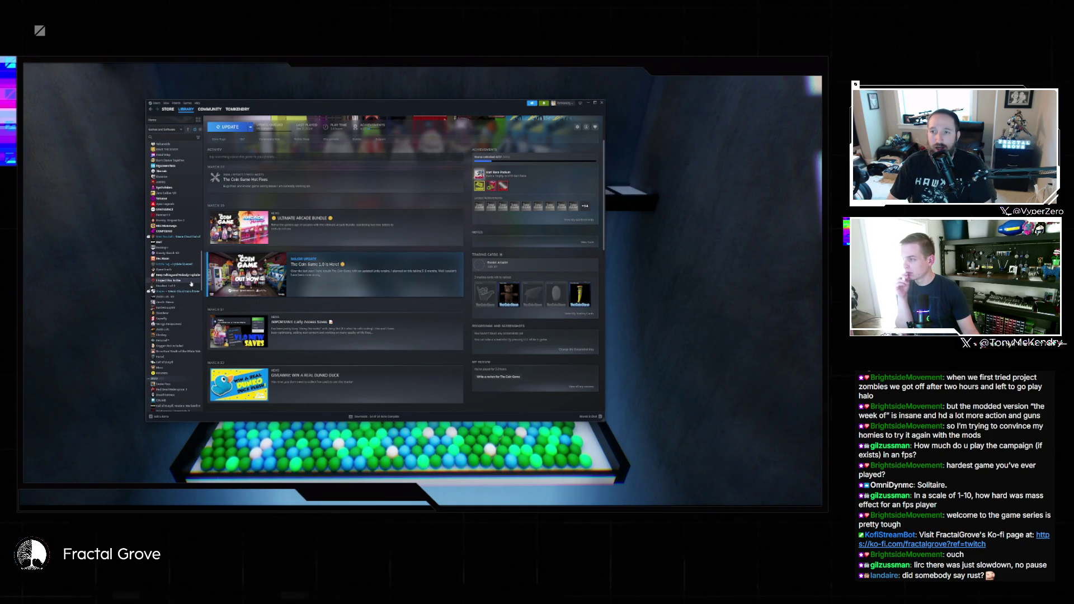
{"action": "scroll", "coordinate": [190, 284], "scroll_direction": "down", "scroll_amount": 1}
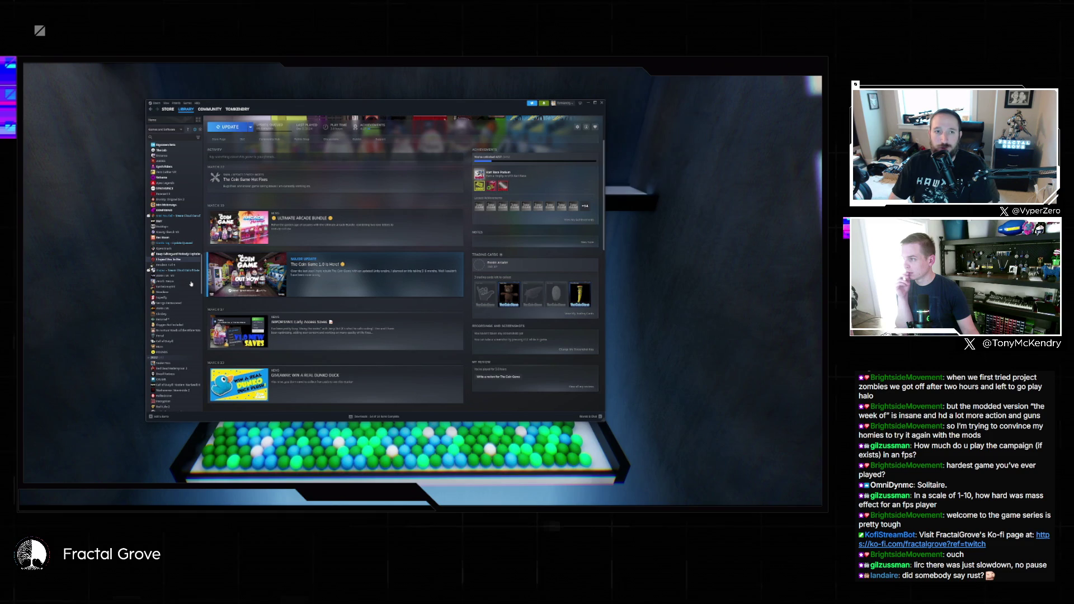
{"action": "scroll", "coordinate": [190, 284], "scroll_direction": "down", "scroll_amount": 1}
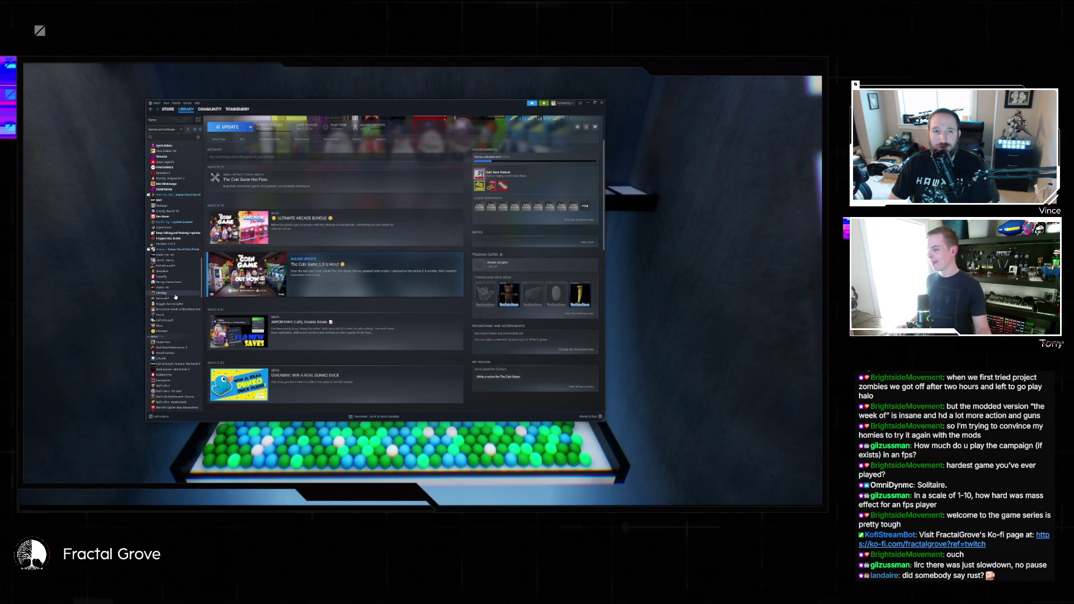
{"action": "scroll", "coordinate": [176, 299], "scroll_direction": "down", "scroll_amount": 7}
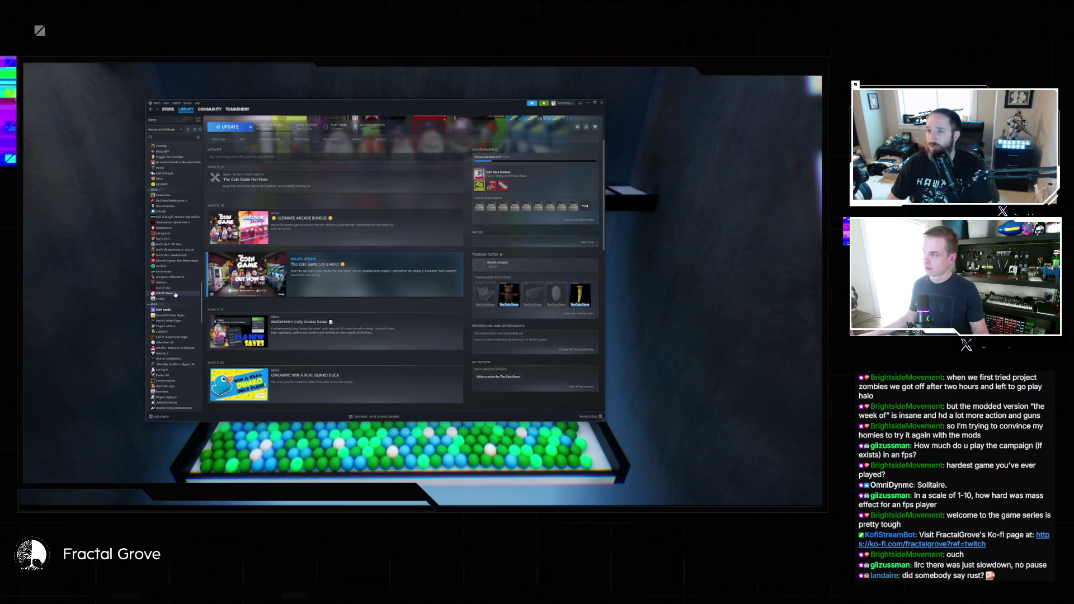
{"action": "scroll", "coordinate": [175, 294], "scroll_direction": "up", "scroll_amount": 3}
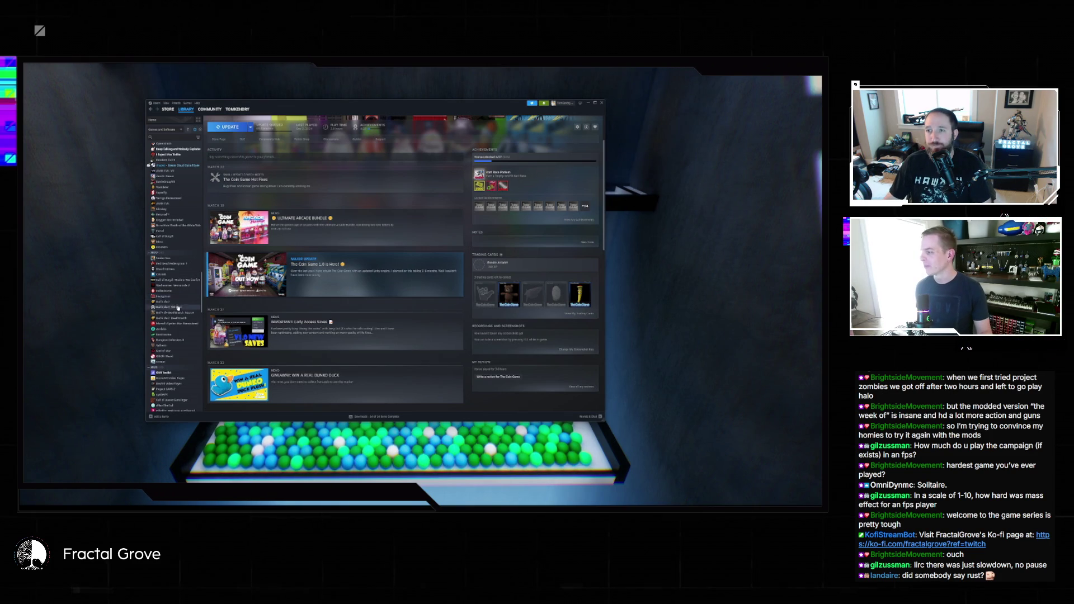
{"action": "scroll", "coordinate": [175, 311], "scroll_direction": "down", "scroll_amount": 4}
{"action": "scroll", "coordinate": [175, 311], "scroll_direction": "down", "scroll_amount": 5}
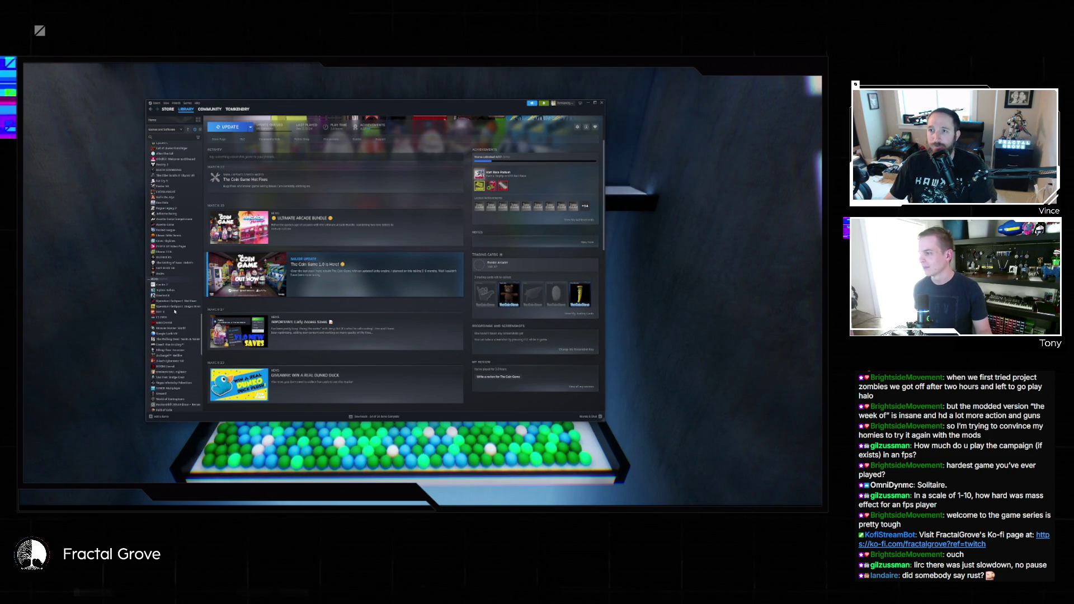
{"action": "scroll", "coordinate": [174, 310], "scroll_direction": "down", "scroll_amount": 3}
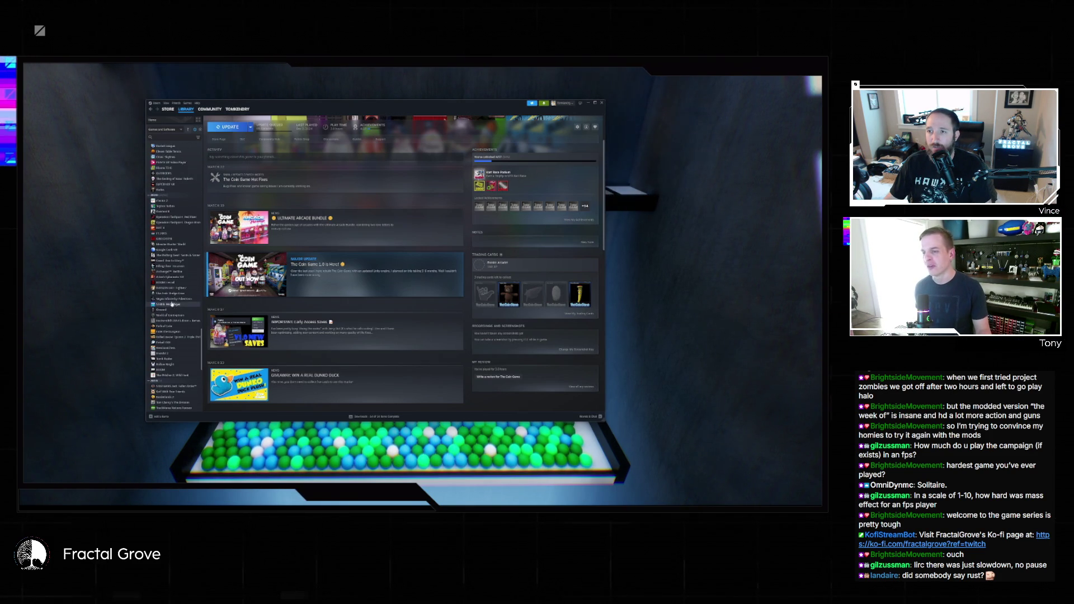
{"action": "scroll", "coordinate": [174, 308], "scroll_direction": "down", "scroll_amount": 4}
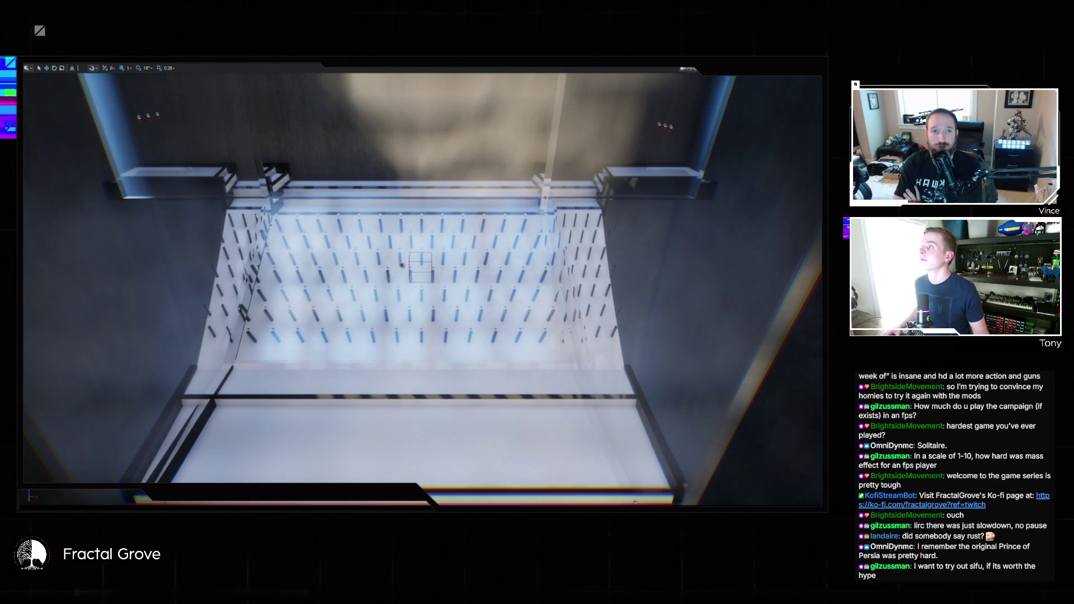
- Exit fullscreen and load the ExampleProjectWelcome1 level from Recent Levels
{"action": "left_click", "coordinate": [377, 152]}
{"action": "key", "text": "F11"}
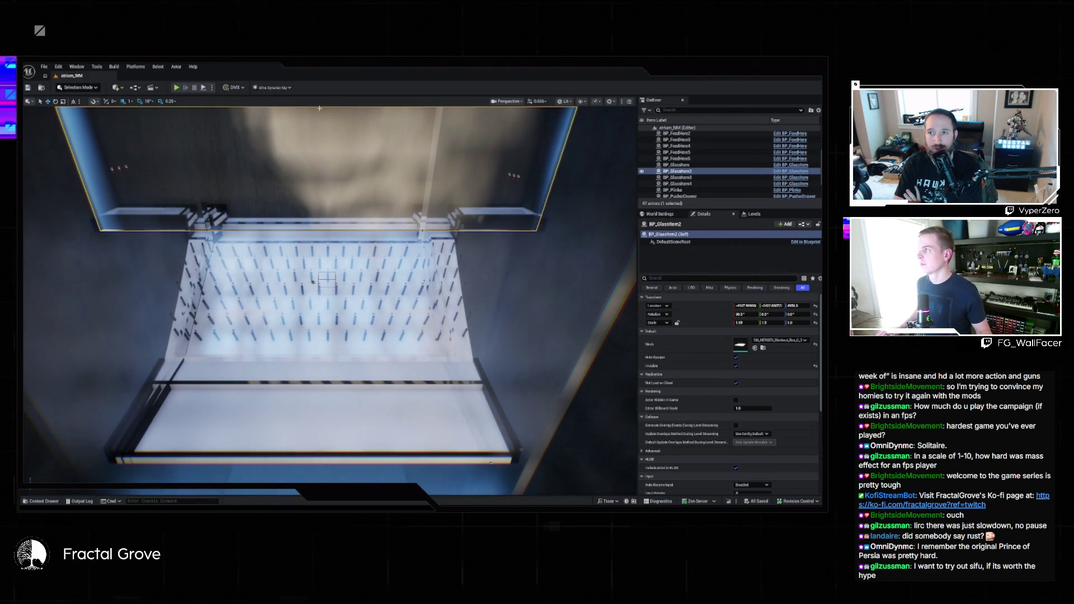
{"action": "left_click", "coordinate": [41, 67]}
{"action": "mouse_move", "coordinate": [90, 111]}
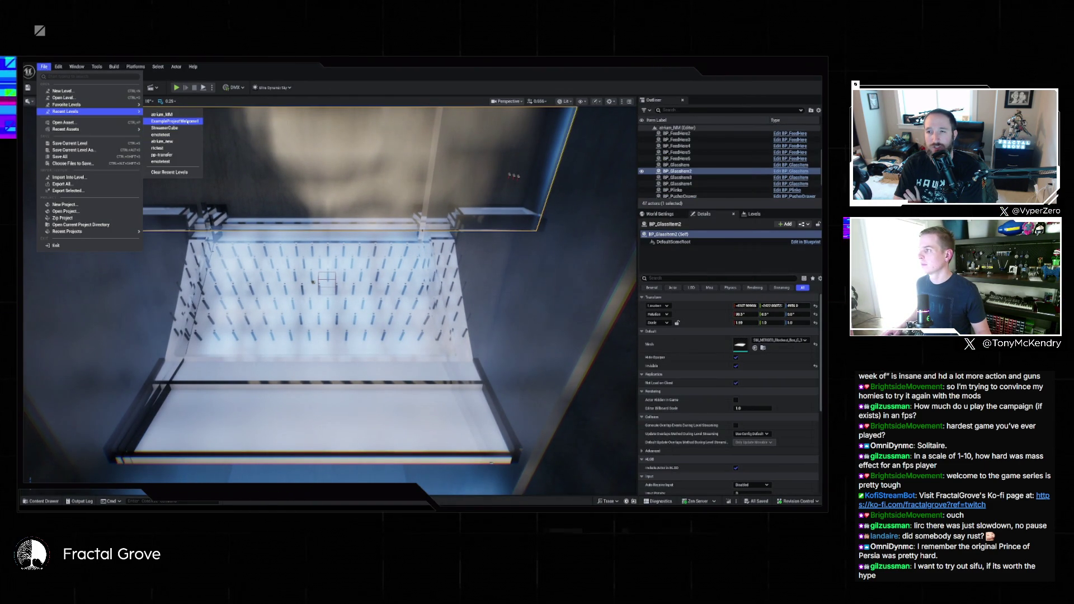
{"action": "left_click", "coordinate": [175, 120]}
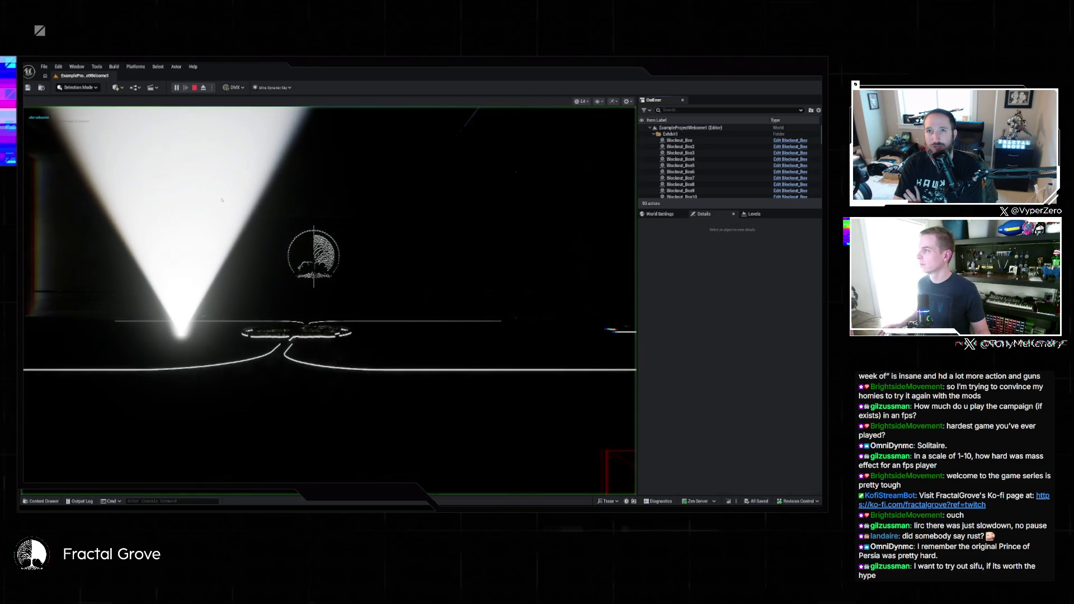
- Bring the Fractal Grove browser forward and trim its address back to the admin path
{"action": "mouse_move", "coordinate": [408, 500]}
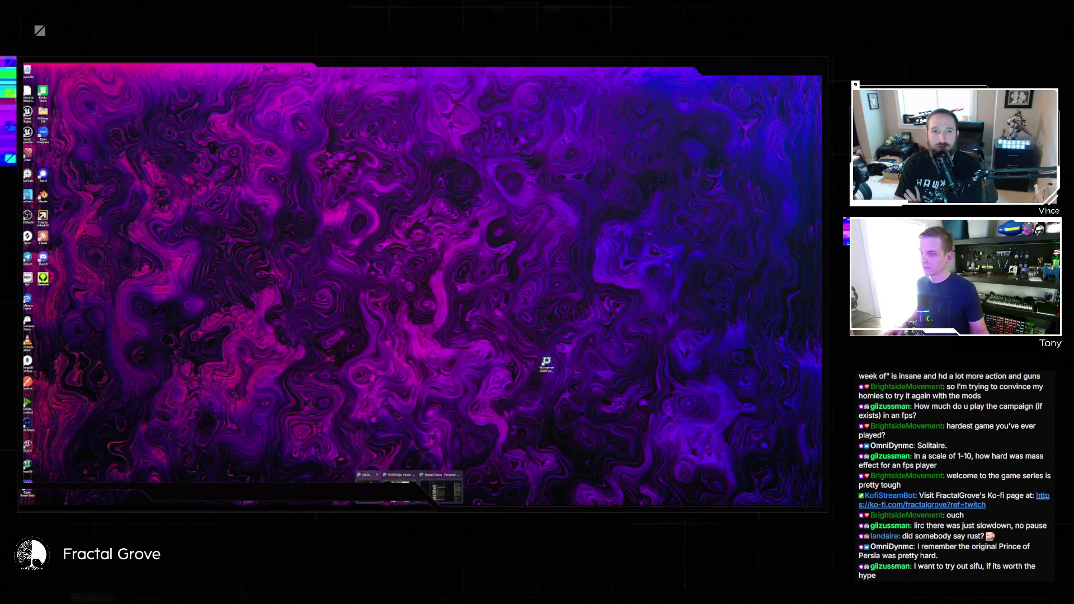
{"action": "left_click", "coordinate": [441, 497]}
{"action": "left_click", "coordinate": [434, 147]}
{"action": "key", "text": "BackSpace"}
{"action": "key", "text": "BackSpace"}
{"action": "key", "text": "BackSpace"}
- Open the Venue Control page and shrink the browser to reveal the Unreal viewport
{"action": "type", "text": "st"}
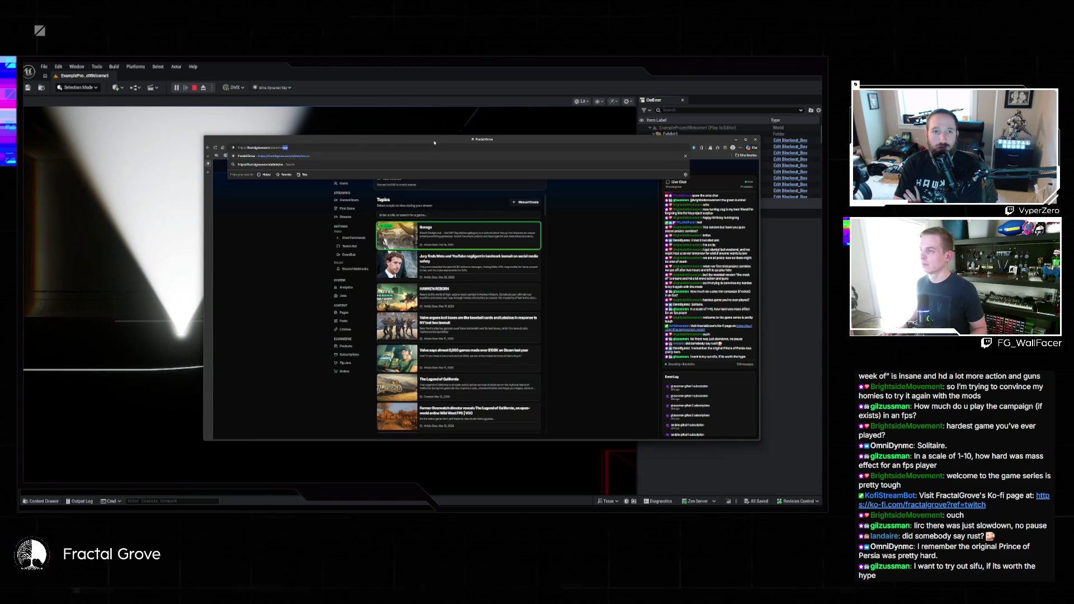
{"action": "key", "text": "Return"}
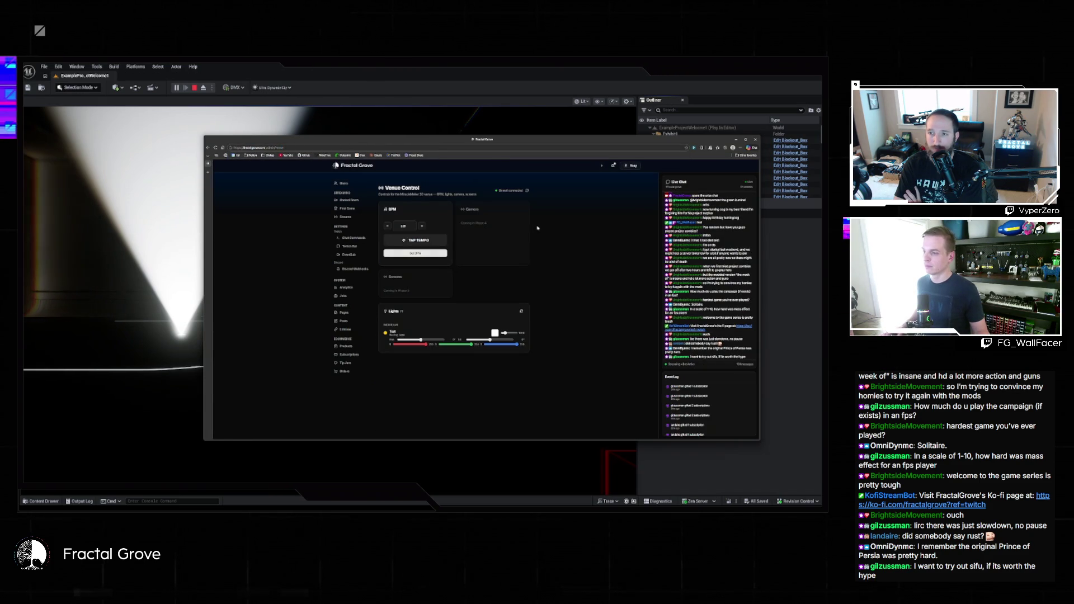
{"action": "mouse_move", "coordinate": [205, 136]}
{"action": "left_mouse_down"}
{"action": "mouse_move", "coordinate": [382, 197]}
{"action": "mouse_move", "coordinate": [330, 174]}
{"action": "left_mouse_up"}
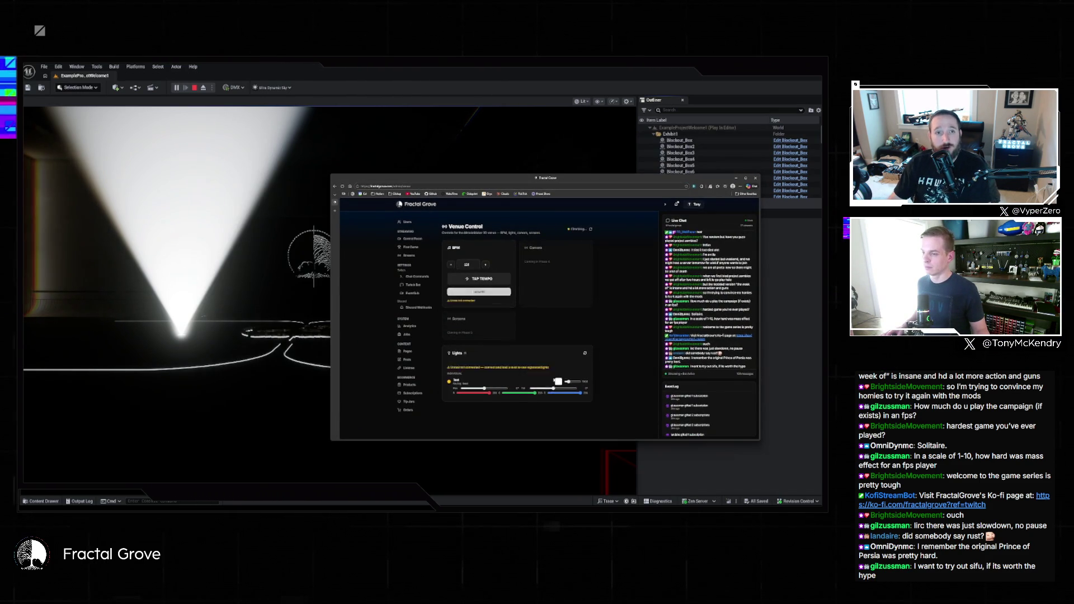
- Swing the spotlight and turn the light teal-green by removing red and lowering green
{"action": "left_click_drag", "start_coordinate": [545, 378], "coordinate": [540, 378]}
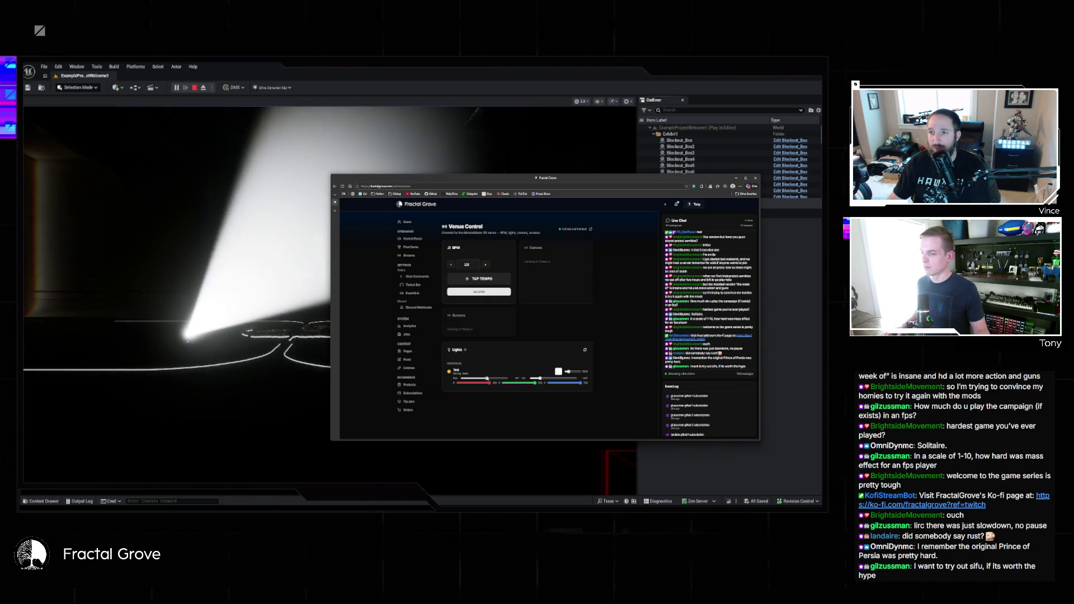
{"action": "left_click_drag", "start_coordinate": [489, 383], "coordinate": [458, 383]}
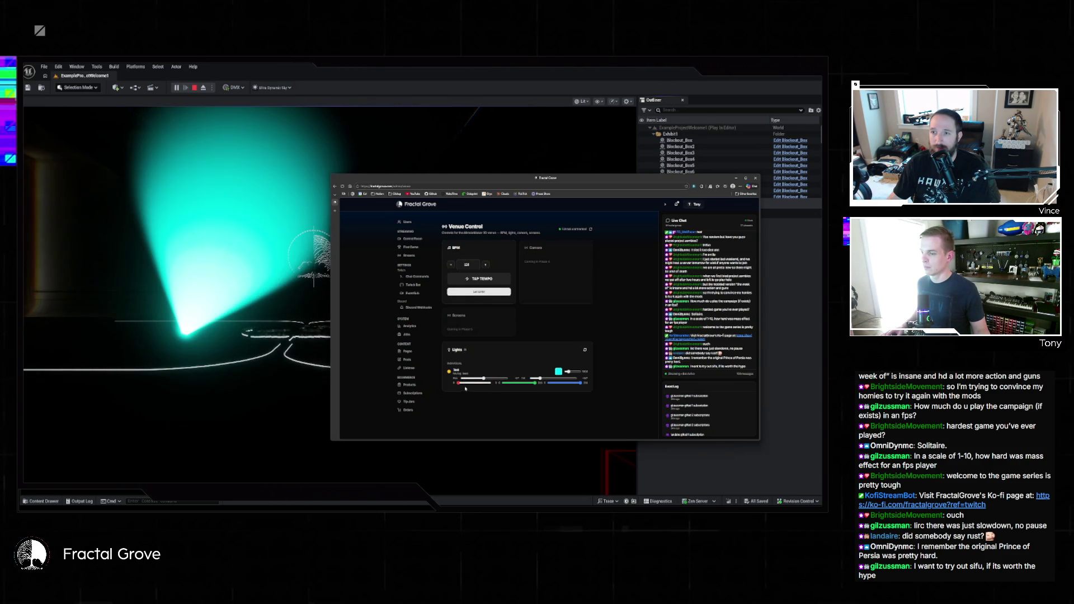
{"action": "mouse_move", "coordinate": [525, 385]}
{"action": "left_mouse_down"}
{"action": "mouse_move", "coordinate": [510, 386]}
{"action": "mouse_move", "coordinate": [570, 389]}
{"action": "mouse_move", "coordinate": [566, 371]}
{"action": "left_mouse_up"}
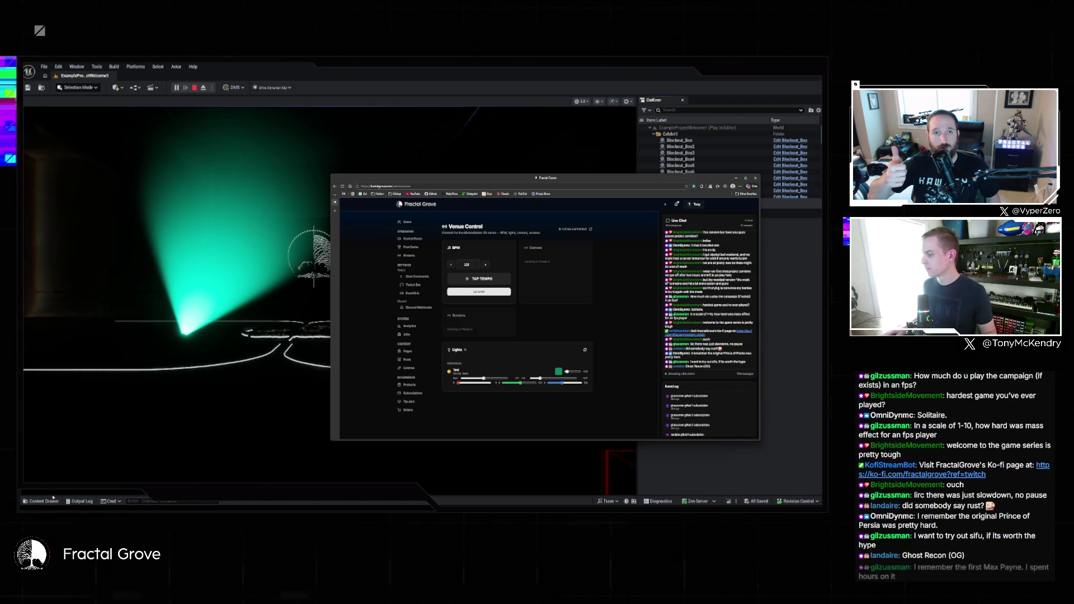
{"action": "left_click", "coordinate": [44, 501]}
- Close the asset drawer, walk the play camera through the doorway and back, then stop playing
{"action": "left_click", "coordinate": [47, 501]}
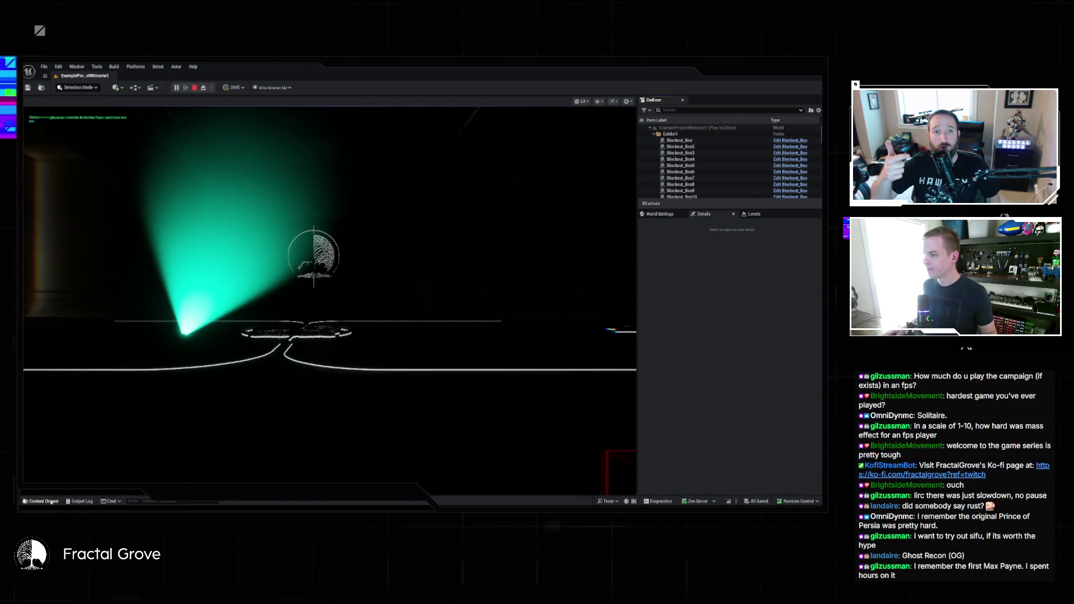
{"action": "left_click", "coordinate": [359, 377]}
{"action": "mouse_move", "coordinate": [330, 294]}
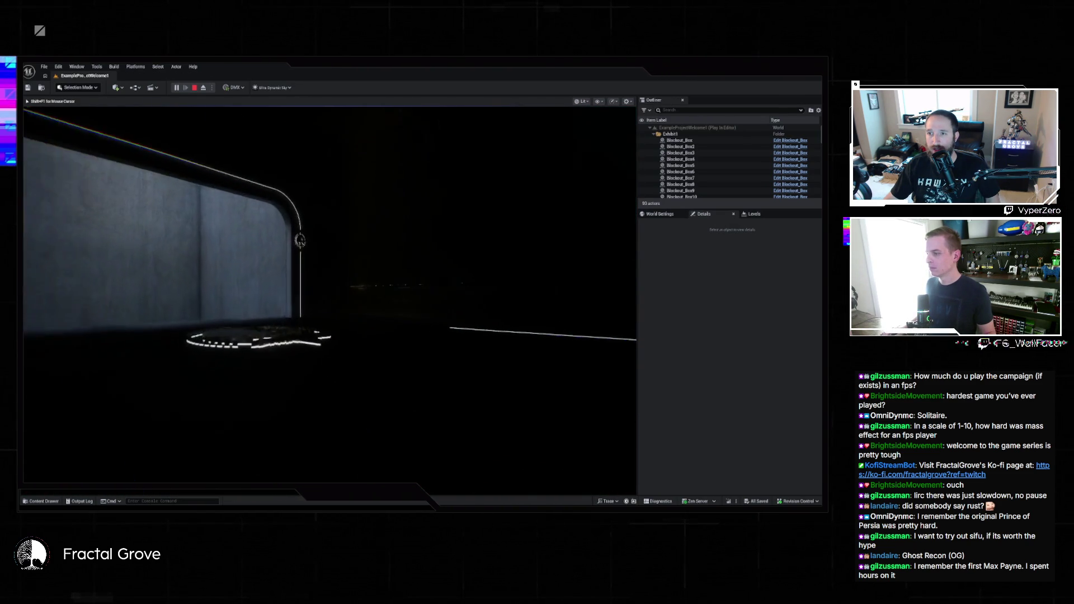
{"action": "key", "text": "w"}
{"action": "key", "text": "s"}
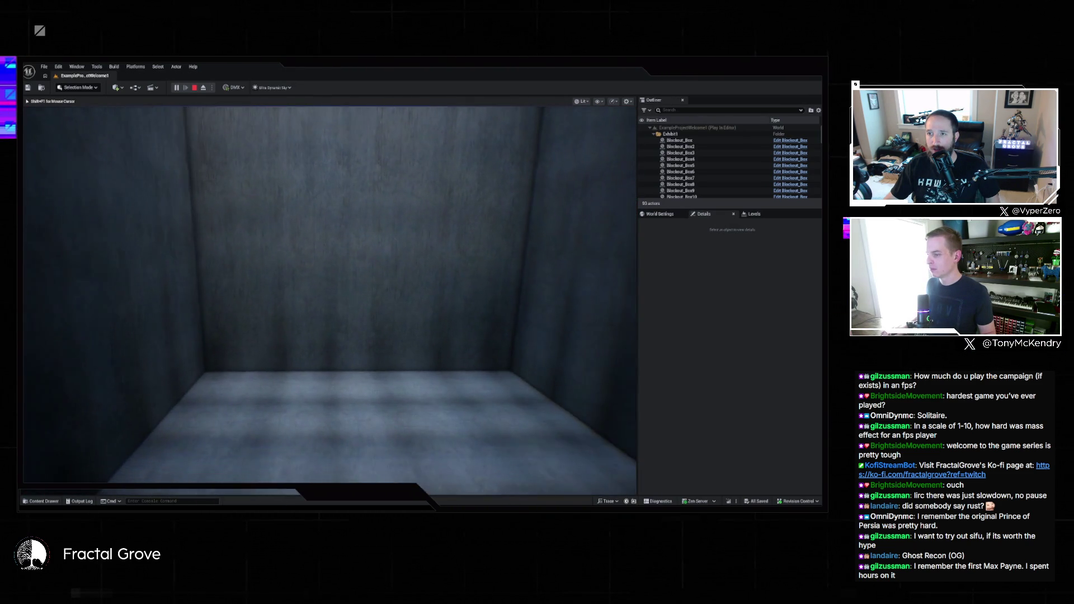
{"action": "key", "text": "Escape"}
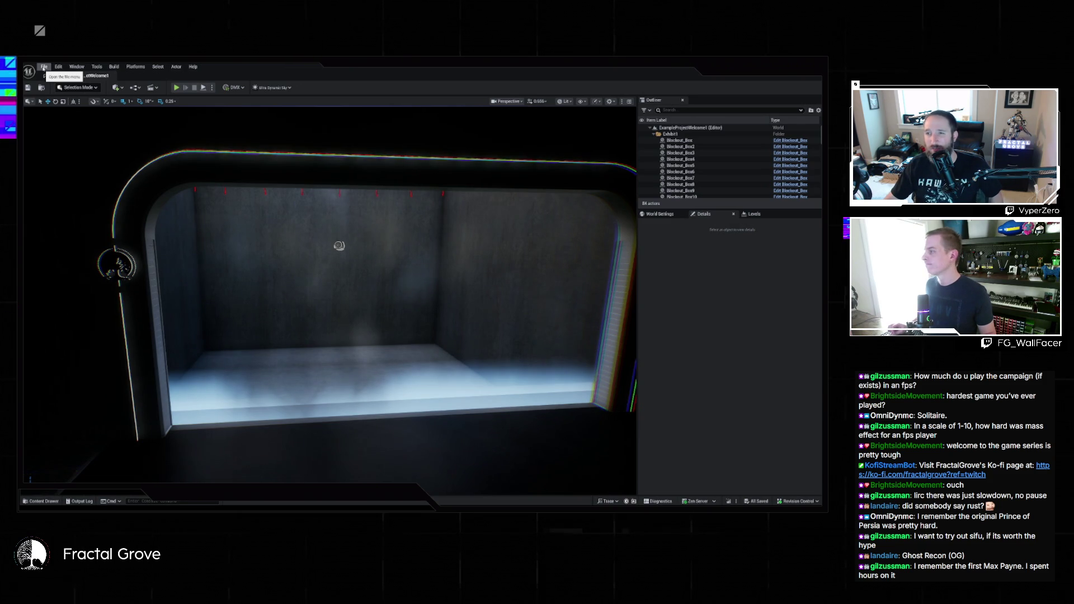
- Load the StreamerCube level from Recent Levels
{"action": "left_click", "coordinate": [43, 68]}
{"action": "mouse_move", "coordinate": [119, 119]}
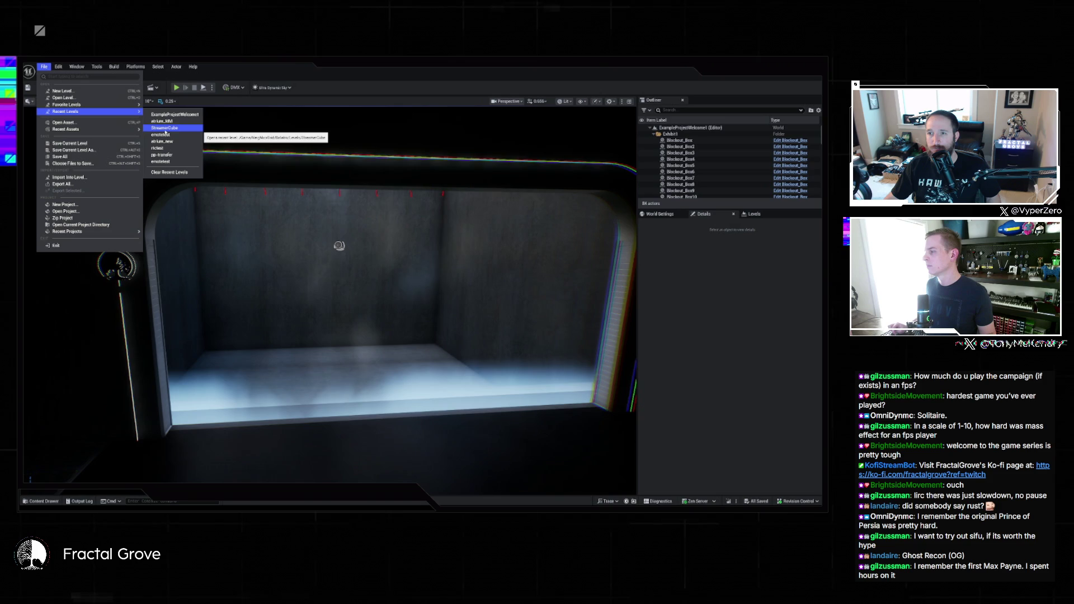
{"action": "left_click", "coordinate": [166, 128]}
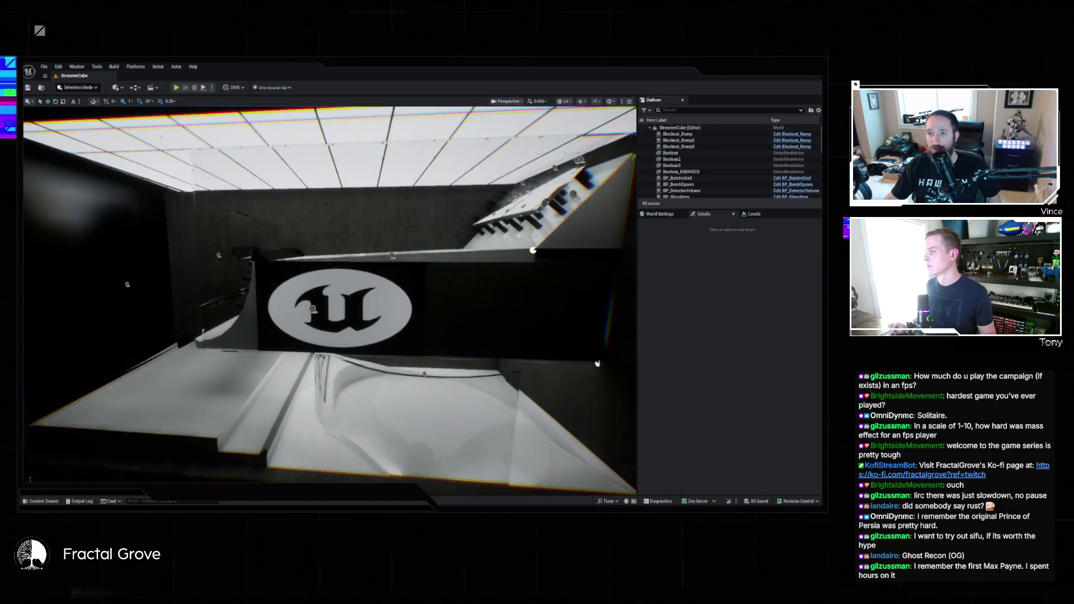
- Select the room's Ceiling and open its M_Glow material for editing
{"action": "left_click", "coordinate": [597, 364]}
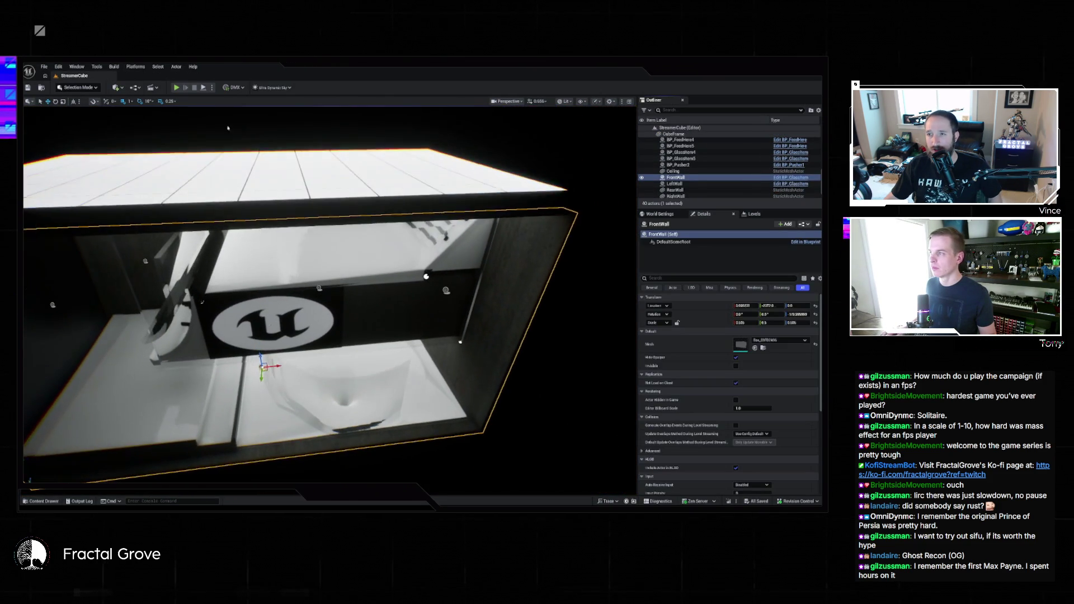
{"action": "left_click", "coordinate": [672, 171]}
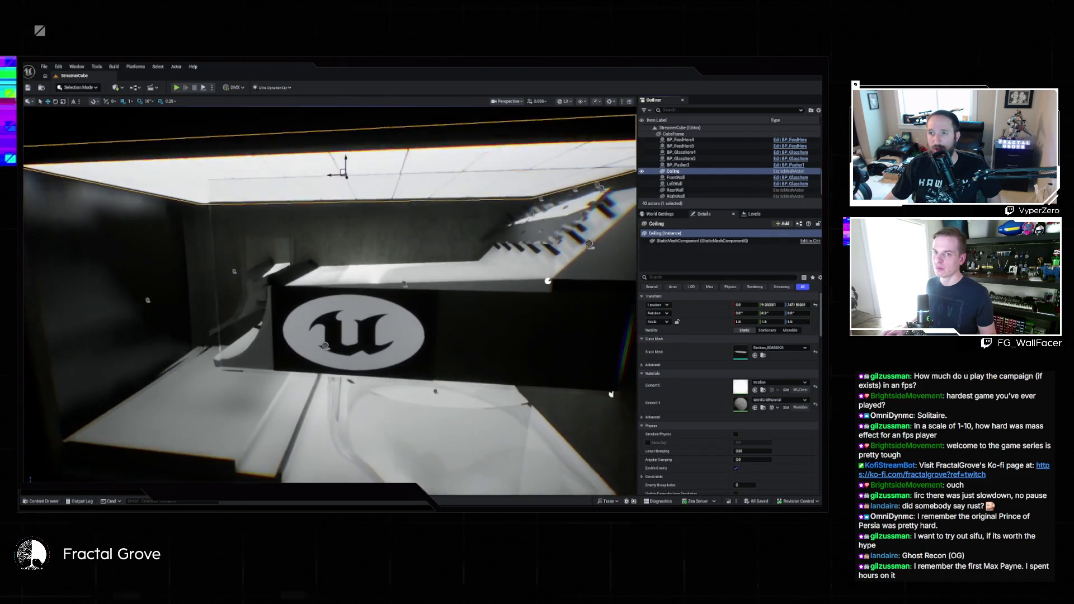
{"action": "left_click", "coordinate": [763, 390]}
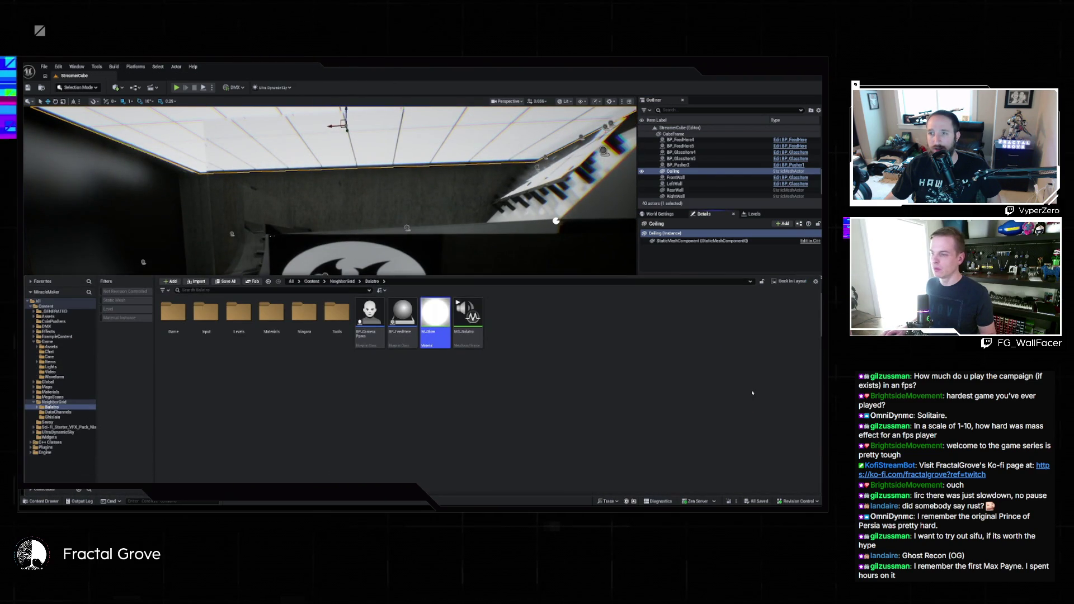
{"action": "double_click", "coordinate": [435, 323]}
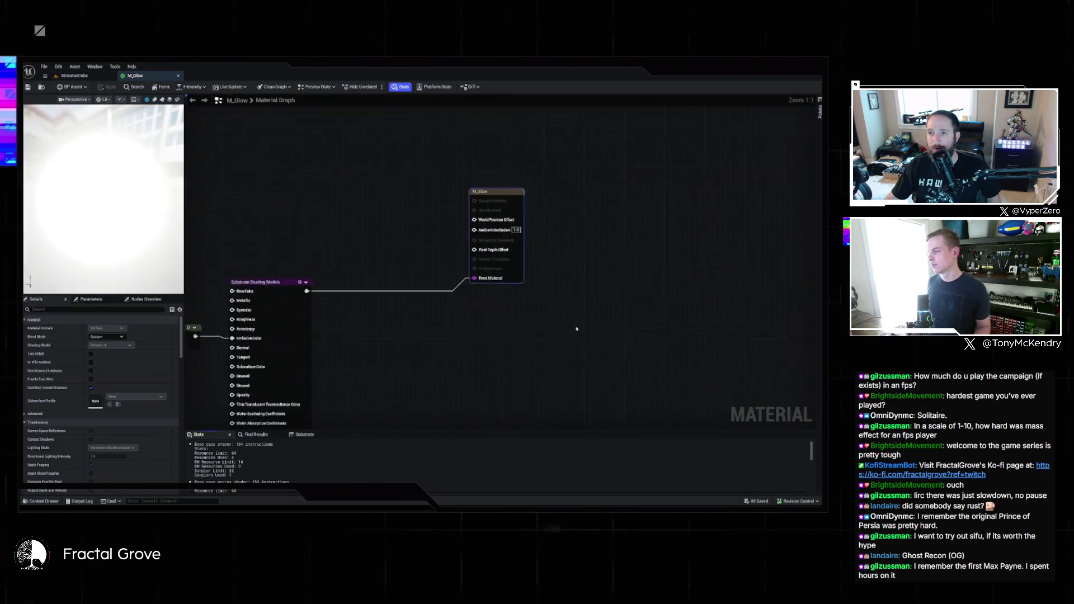
- Orbit the M_Glow preview sphere, pan and zoom the node graph, then return to StreamerCube
{"action": "left_click_drag", "start_coordinate": [72, 182], "coordinate": [165, 192]}
{"action": "mouse_move", "coordinate": [367, 207]}
{"action": "left_mouse_down"}
{"action": "mouse_move", "coordinate": [424, 175]}
{"action": "mouse_move", "coordinate": [572, 158]}
{"action": "mouse_move", "coordinate": [719, 120]}
{"action": "left_mouse_up"}
{"action": "scroll", "coordinate": [752, 106], "scroll_direction": "down", "scroll_amount": 2}
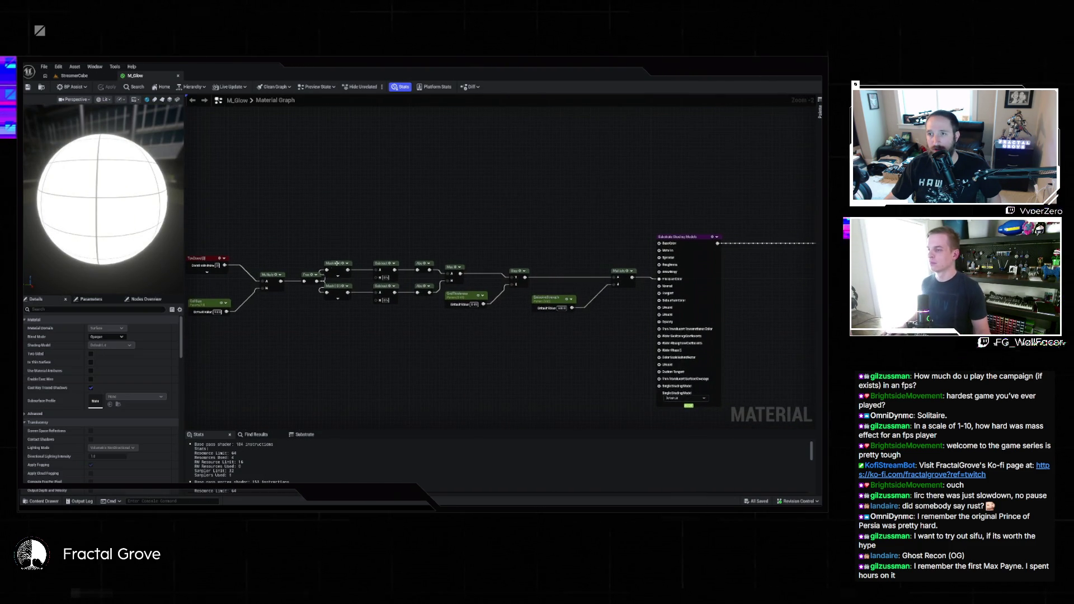
{"action": "scroll", "coordinate": [400, 246], "scroll_direction": "down", "scroll_amount": 3}
{"action": "mouse_move", "coordinate": [422, 238]}
{"action": "left_mouse_down"}
{"action": "mouse_move", "coordinate": [517, 216]}
{"action": "mouse_move", "coordinate": [446, 234]}
{"action": "mouse_move", "coordinate": [240, 249]}
{"action": "mouse_move", "coordinate": [463, 244]}
{"action": "mouse_move", "coordinate": [805, 204]}
{"action": "mouse_move", "coordinate": [492, 194]}
{"action": "left_mouse_up"}
{"action": "scroll", "coordinate": [446, 235], "scroll_direction": "up", "scroll_amount": 3}
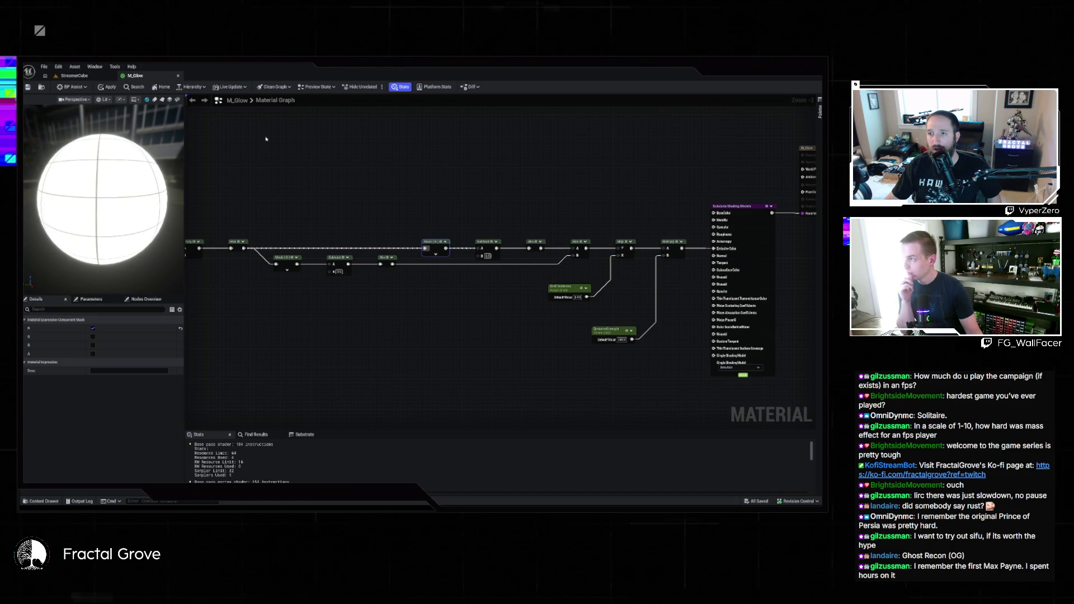
{"action": "left_click", "coordinate": [87, 76]}
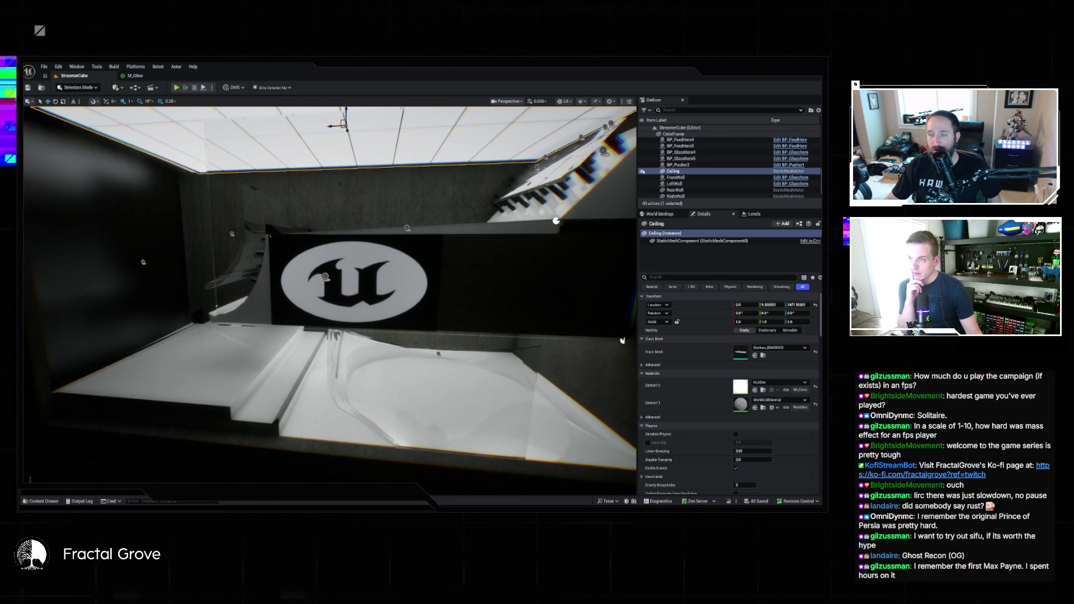
- Hide and re-show the Ceiling, orbit the room, and open the Content Drawer on Balatro
{"action": "left_click", "coordinate": [641, 171]}
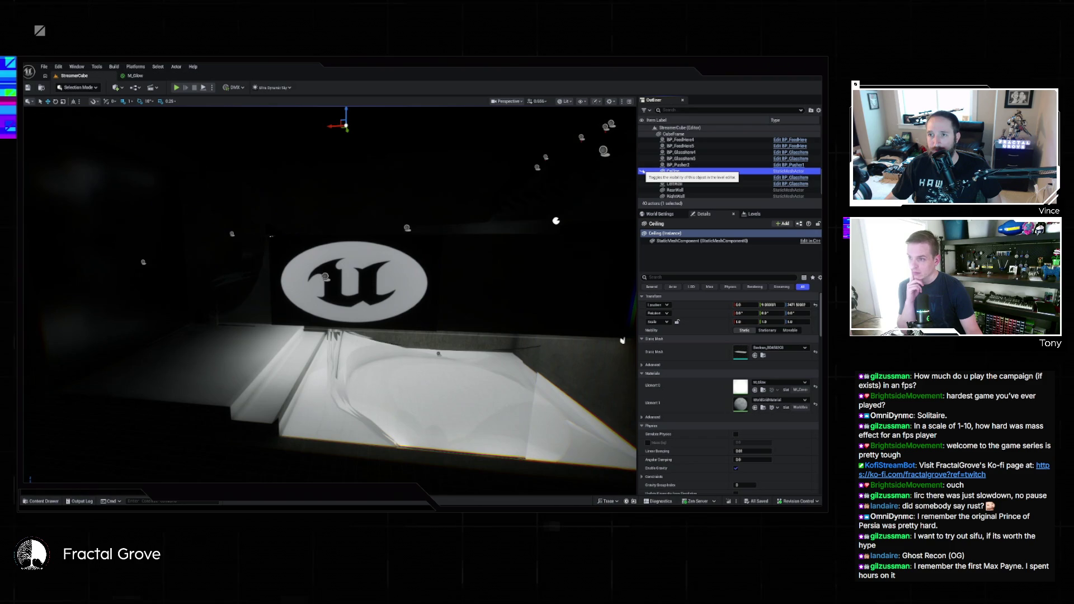
{"action": "left_click", "coordinate": [642, 172]}
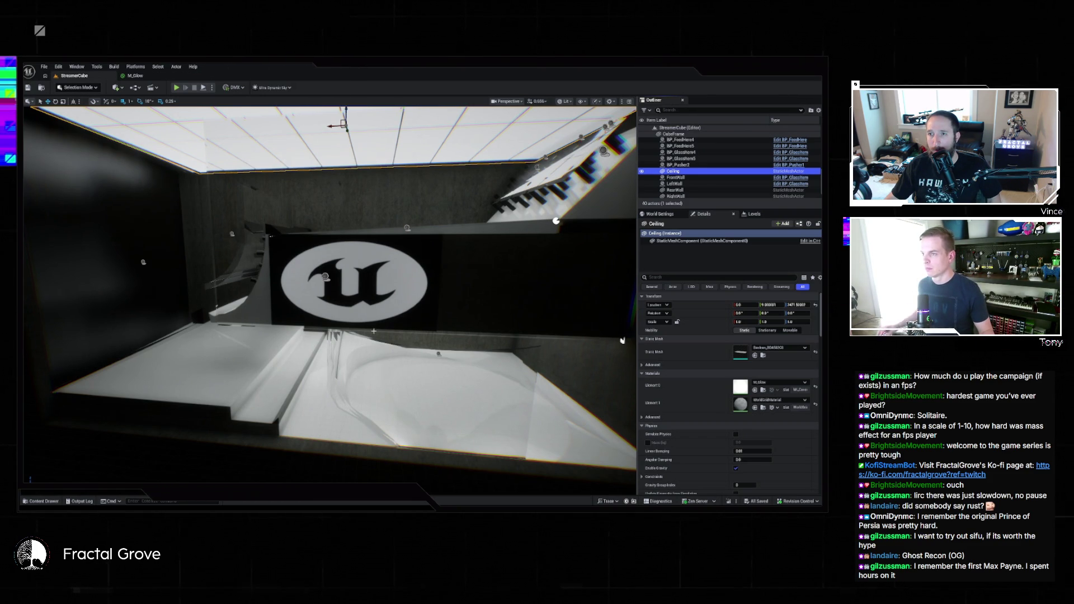
{"action": "left_click_drag", "start_coordinate": [484, 308], "coordinate": [579, 303]}
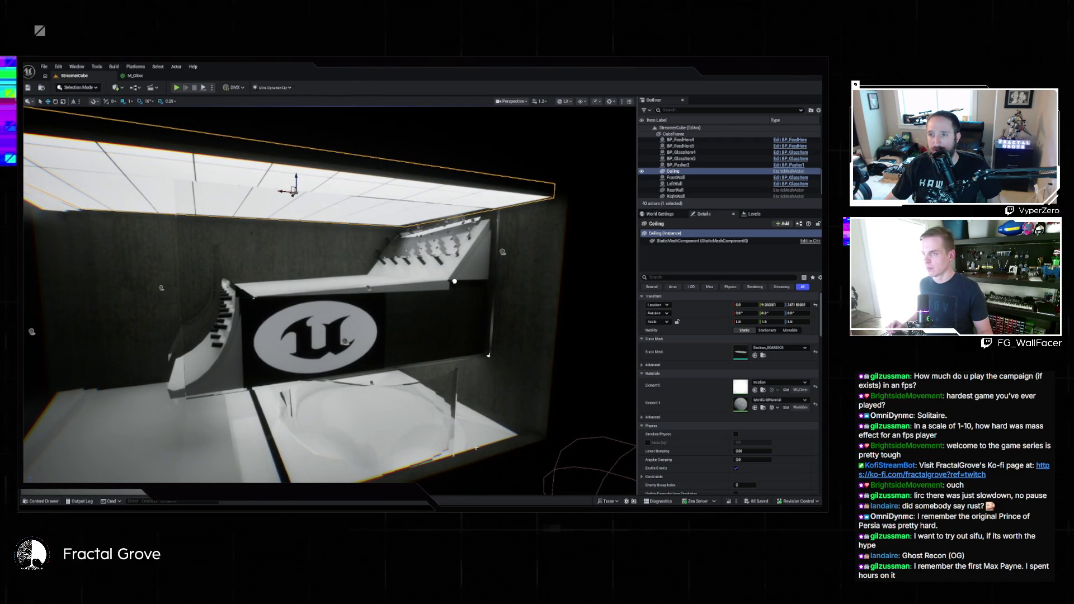
{"action": "key", "text": "ctrl+space"}
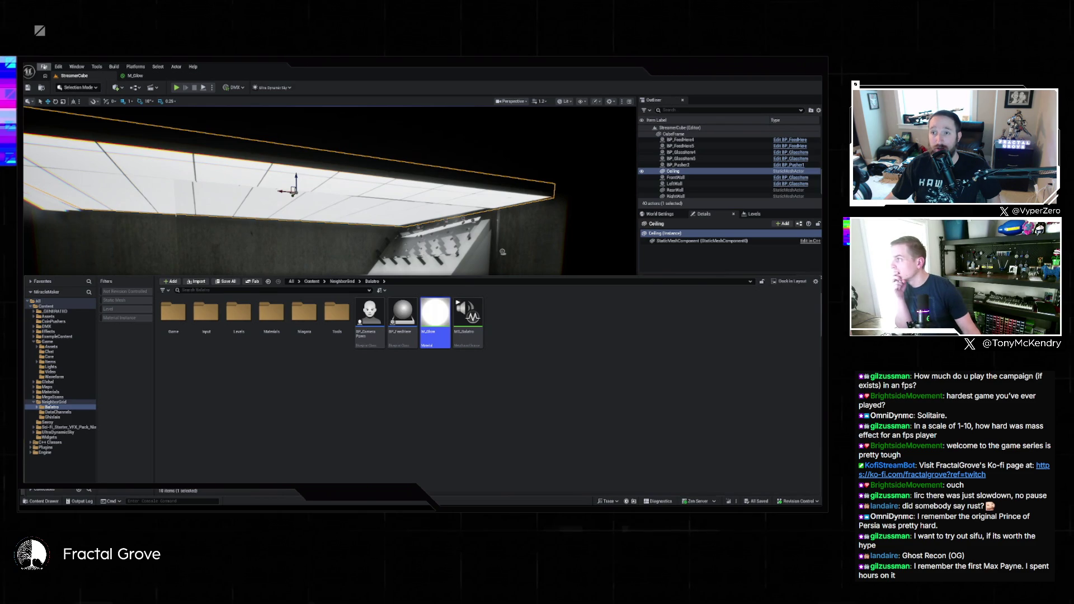
- Load ExampleProjectWelcome1 from Recent Levels and select the BP_MovingHead light fixture
{"action": "left_click", "coordinate": [44, 67]}
{"action": "mouse_move", "coordinate": [101, 111]}
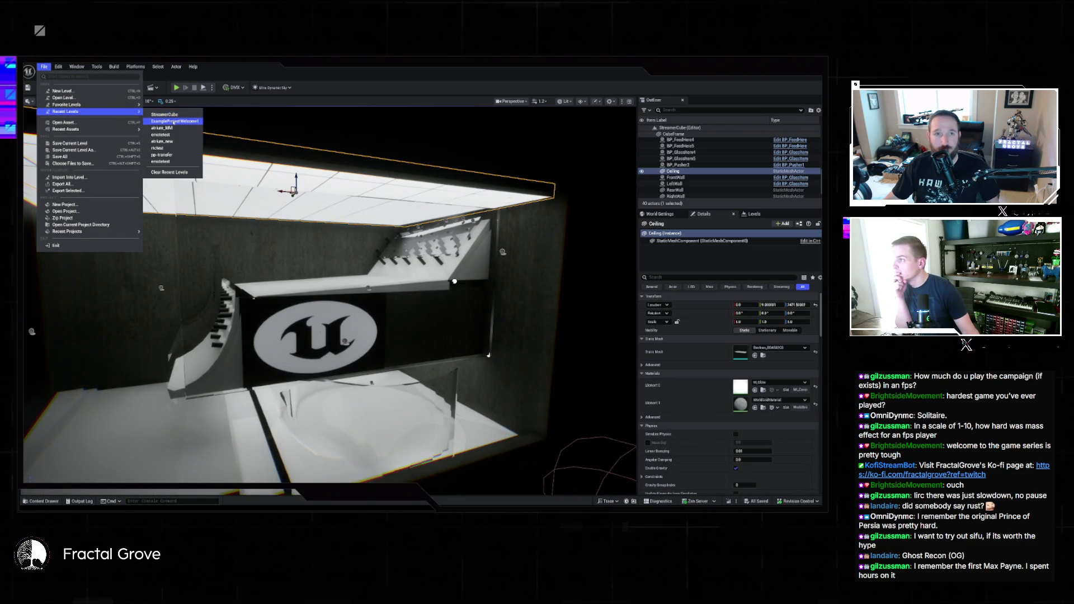
{"action": "left_click", "coordinate": [173, 121]}
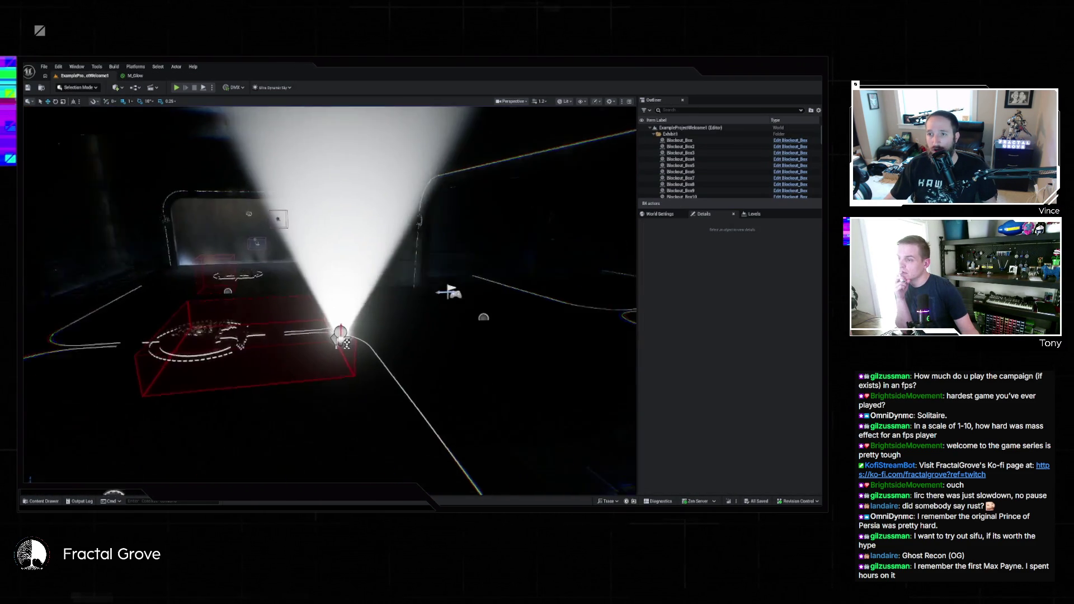
{"action": "left_click", "coordinate": [330, 327]}
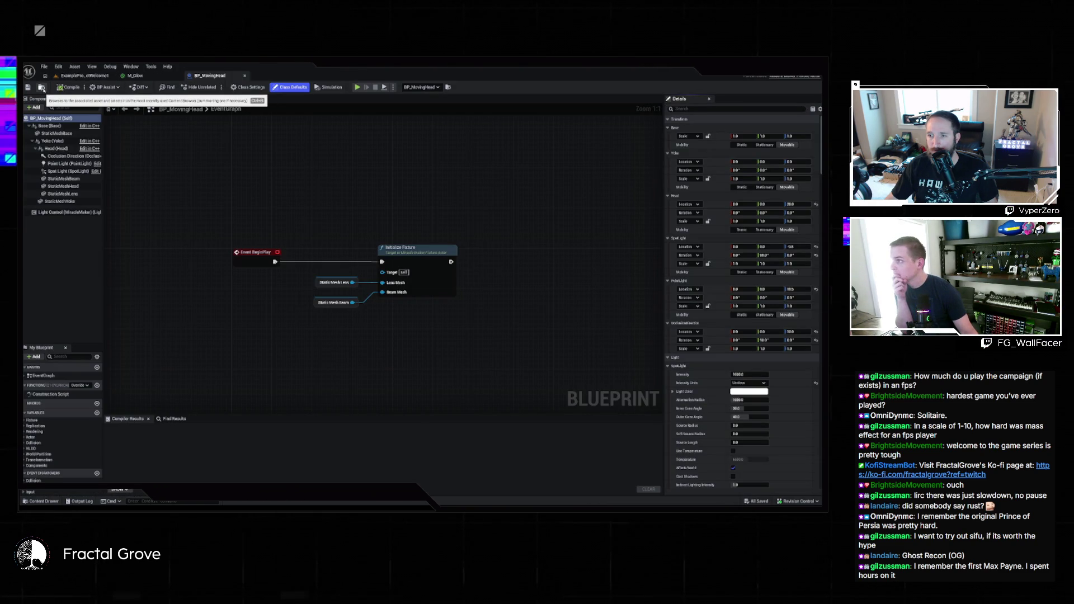
- Locate BP_MovingHead in Savoy and create a new folder named MovingHead
{"action": "left_click", "coordinate": [42, 88]}
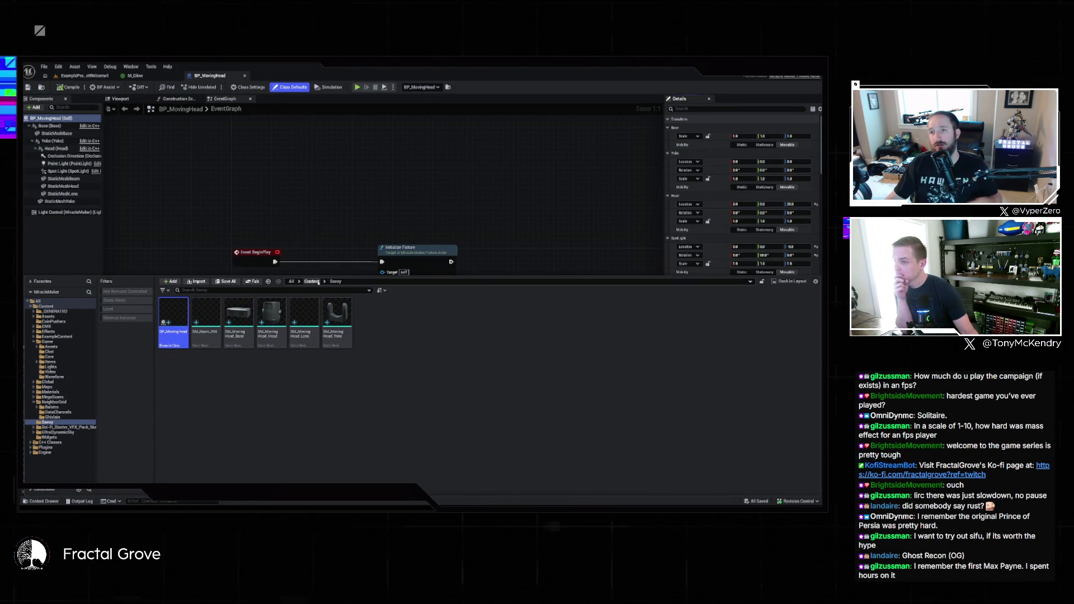
{"action": "left_click", "coordinate": [236, 395]}
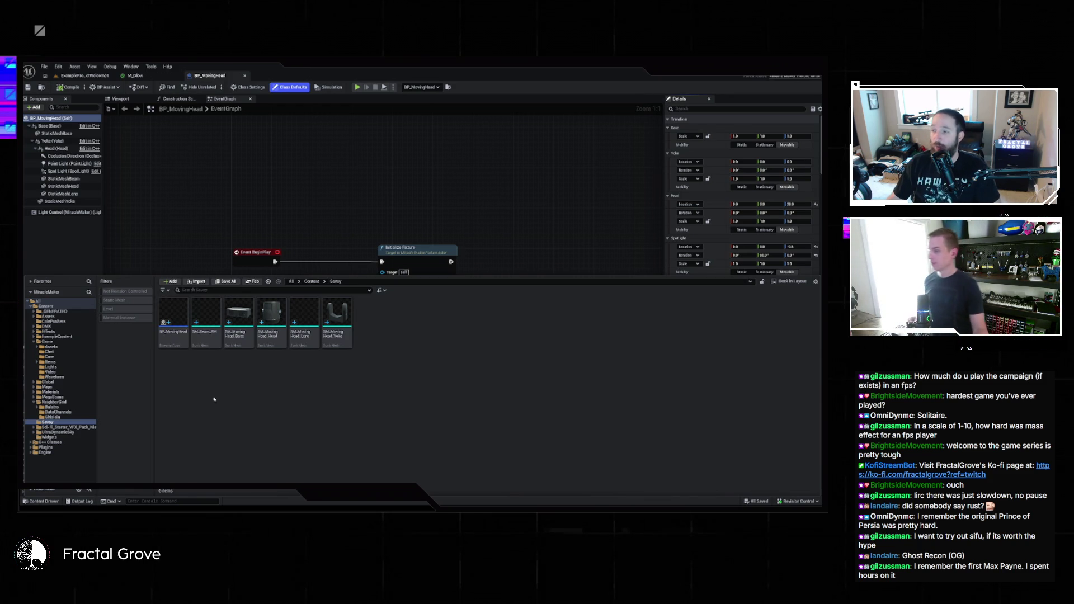
{"action": "right_click", "coordinate": [223, 401]}
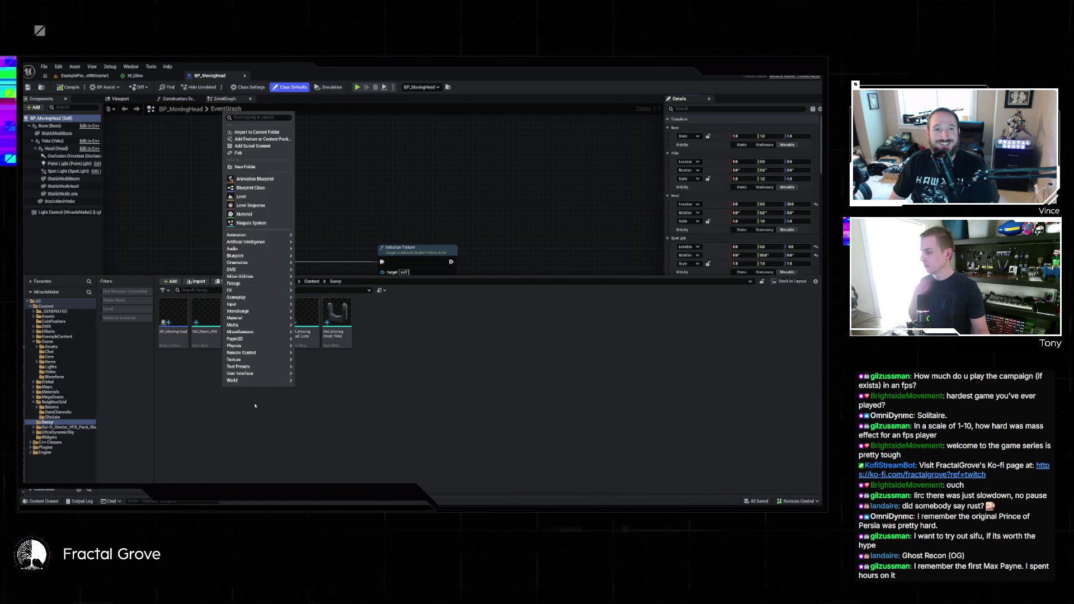
{"action": "left_click", "coordinate": [246, 166]}
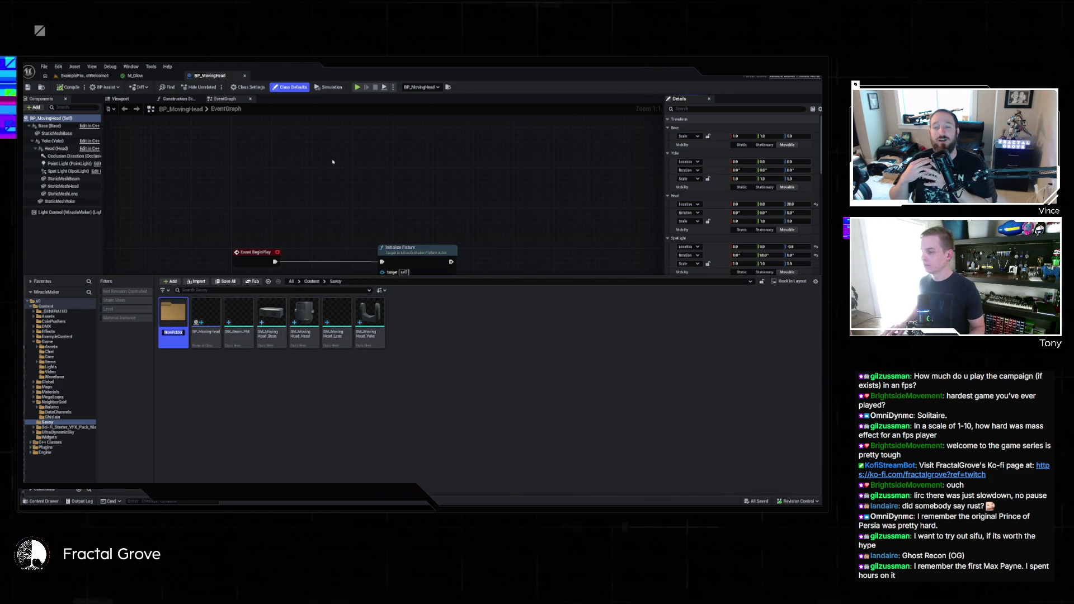
{"action": "type", "text": "MovingHead"}
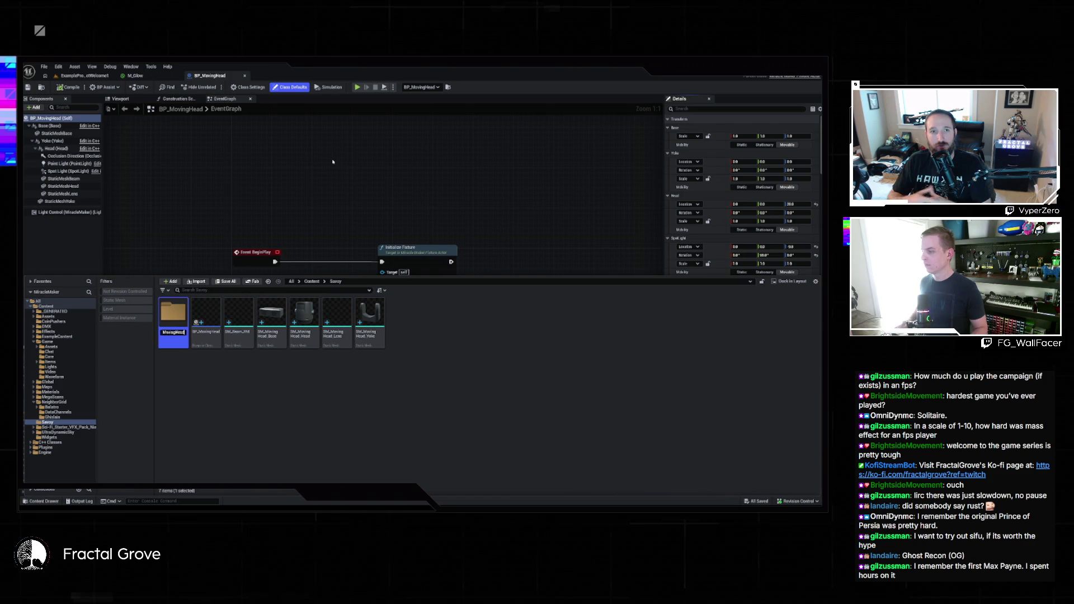
- Select all six moving-head assets and move them into the MovingHead folder
{"action": "left_click", "coordinate": [206, 316]}
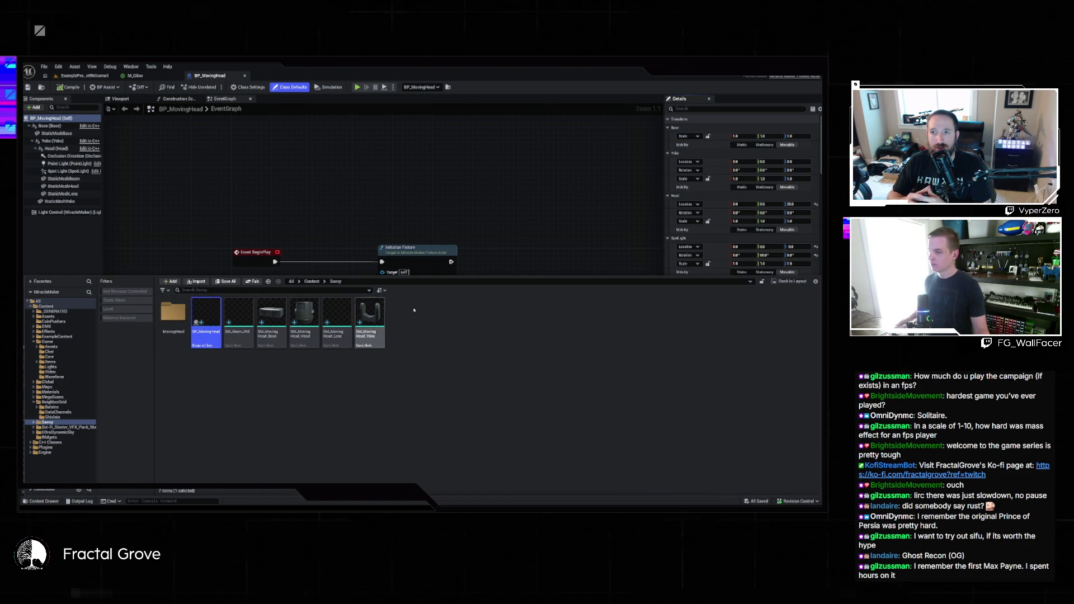
{"action": "left_click", "coordinate": [364, 316], "text": "shift"}
{"action": "left_click_drag", "start_coordinate": [365, 316], "coordinate": [174, 321]}
{"action": "left_click", "coordinate": [203, 332]}
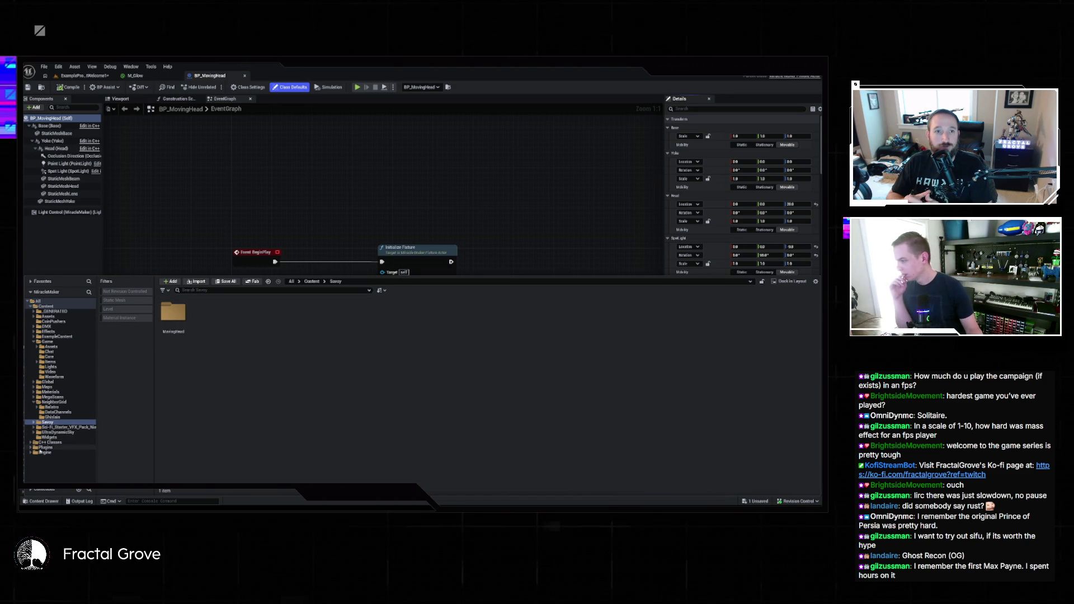
{"action": "left_click", "coordinate": [31, 448]}
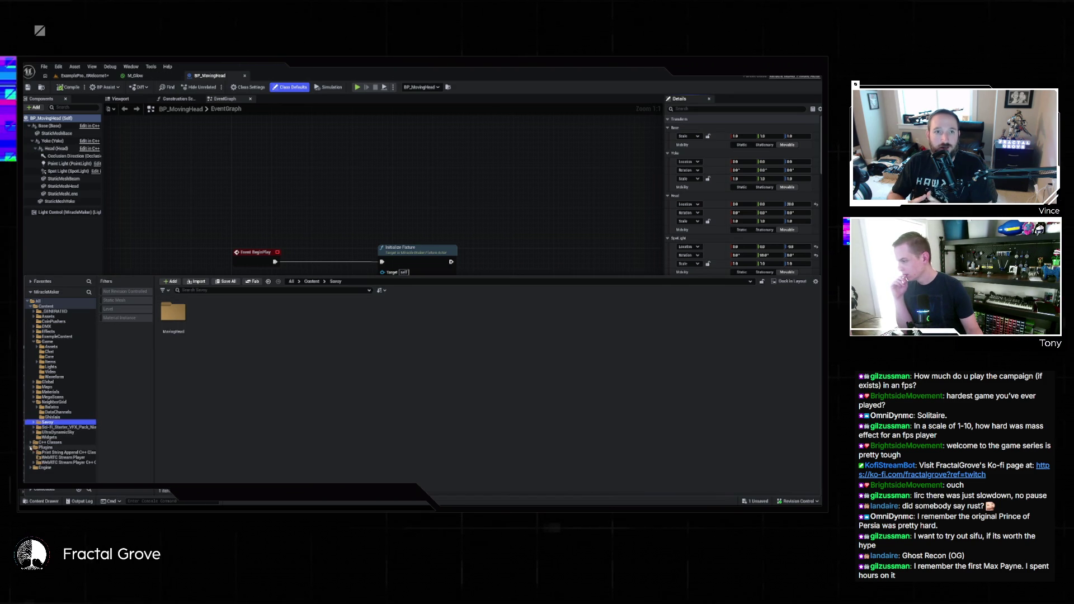
- Browse the folder tree to Engine > Plugins > DMX Fixtures > Laser
{"action": "left_click", "coordinate": [31, 467]}
{"action": "scroll", "coordinate": [34, 469], "scroll_direction": "down", "scroll_amount": 5}
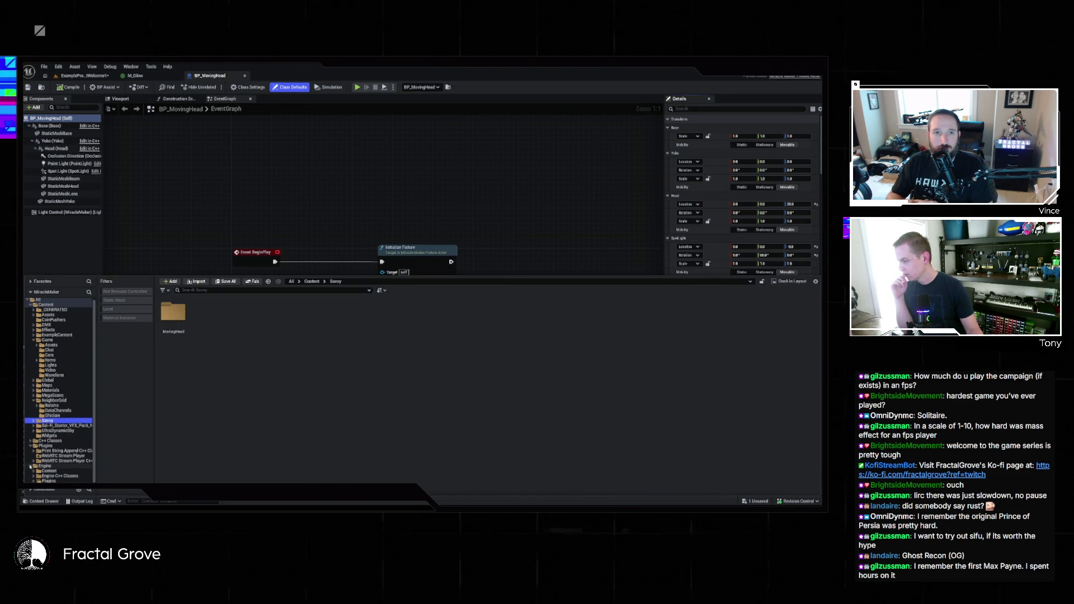
{"action": "scroll", "coordinate": [35, 469], "scroll_direction": "down", "scroll_amount": 15}
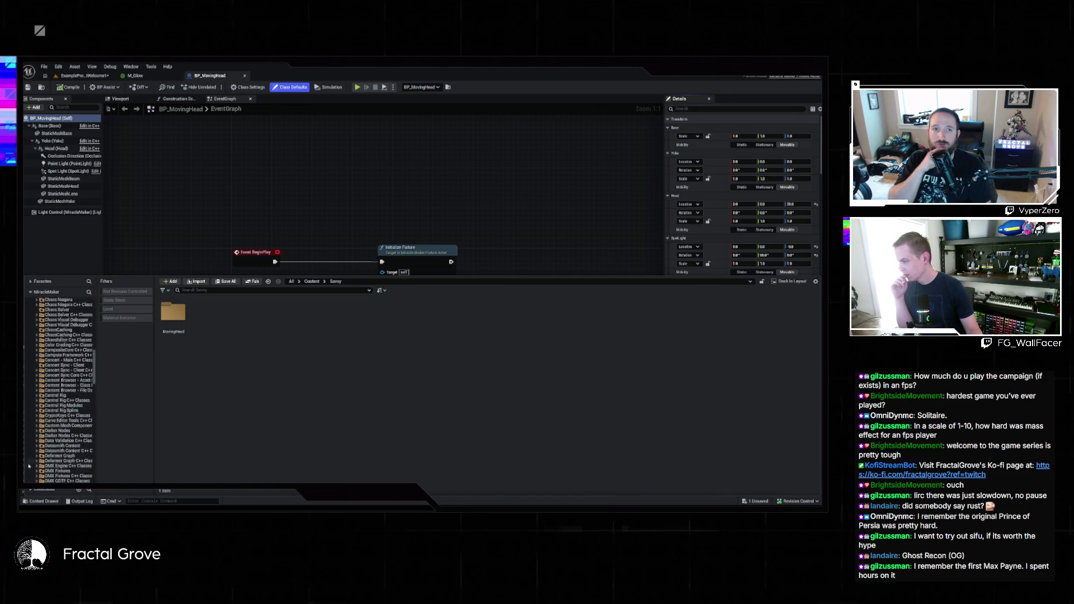
{"action": "scroll", "coordinate": [30, 463], "scroll_direction": "down", "scroll_amount": 10}
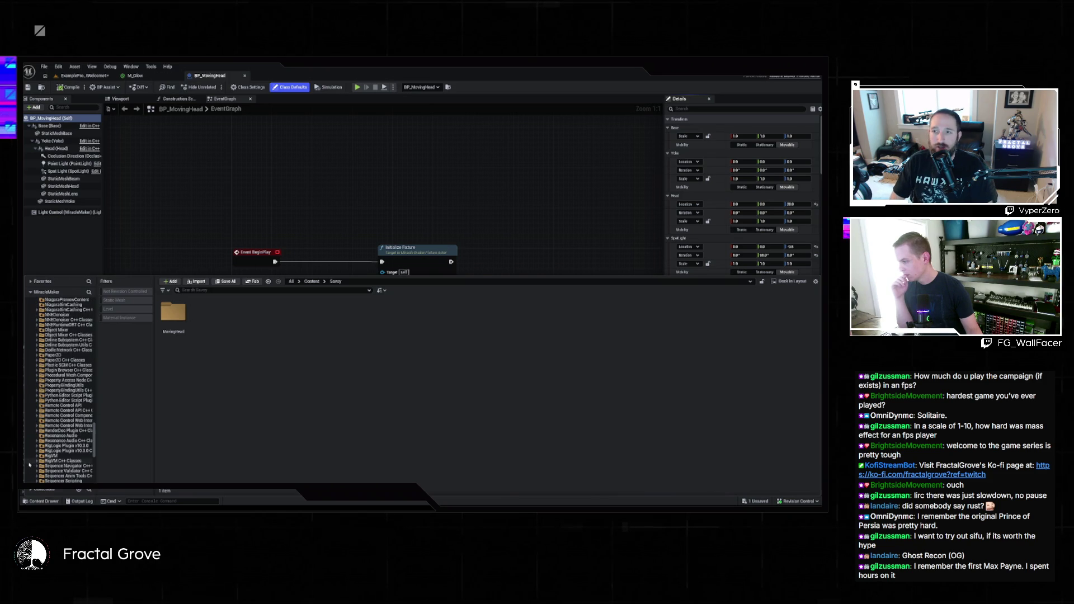
{"action": "scroll", "coordinate": [29, 463], "scroll_direction": "up", "scroll_amount": 15}
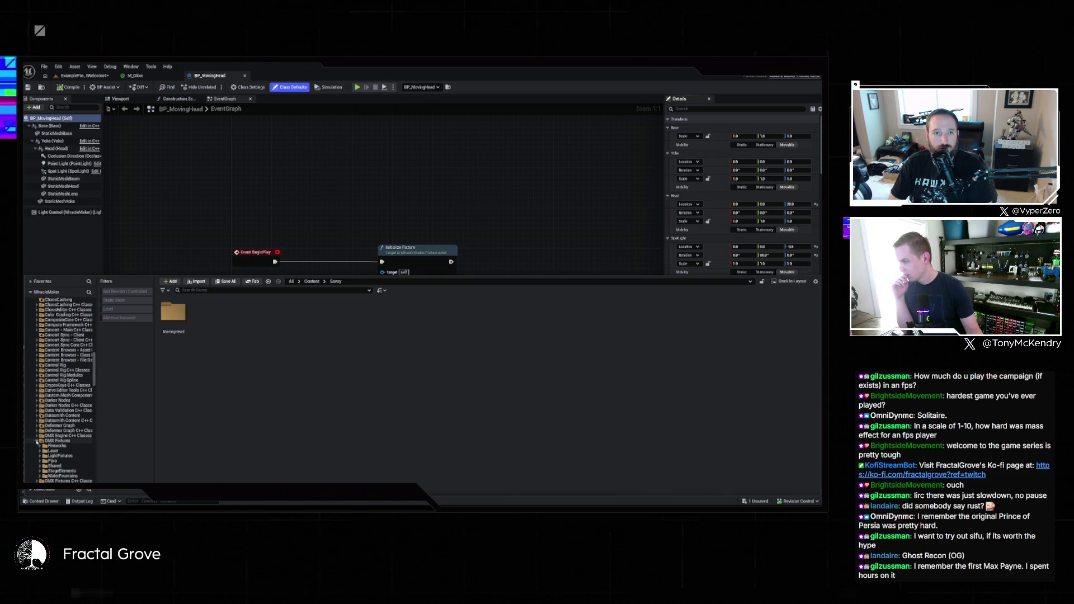
{"action": "left_click", "coordinate": [36, 441]}
{"action": "scroll", "coordinate": [39, 453], "scroll_direction": "down", "scroll_amount": 1}
{"action": "left_click", "coordinate": [38, 441]}
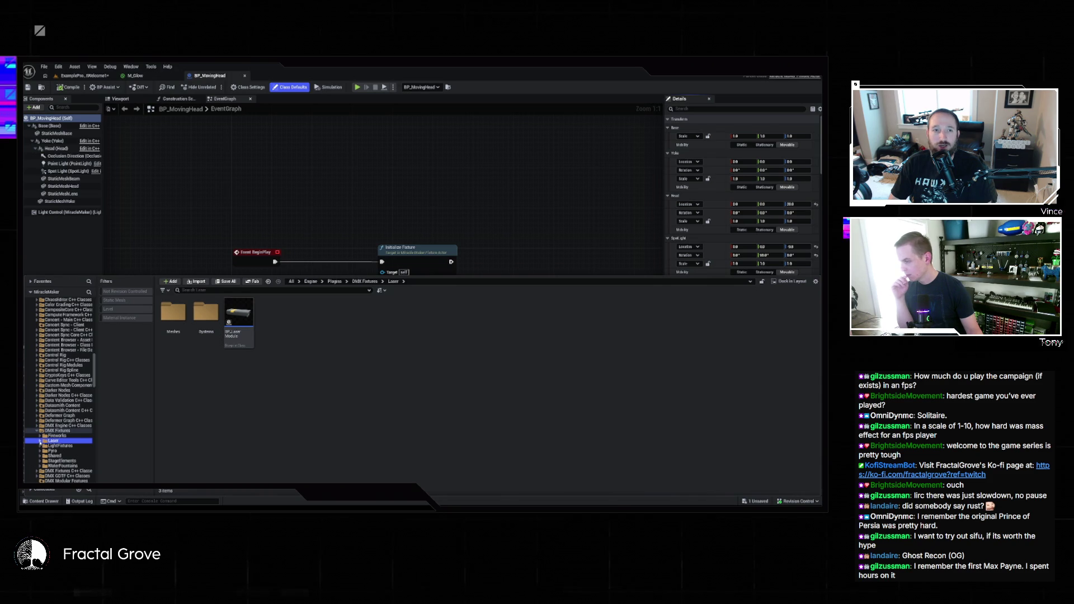
- Paste a copy of BP_LaserModule into the Savoy folder and open it for editing
{"action": "left_click", "coordinate": [239, 319]}
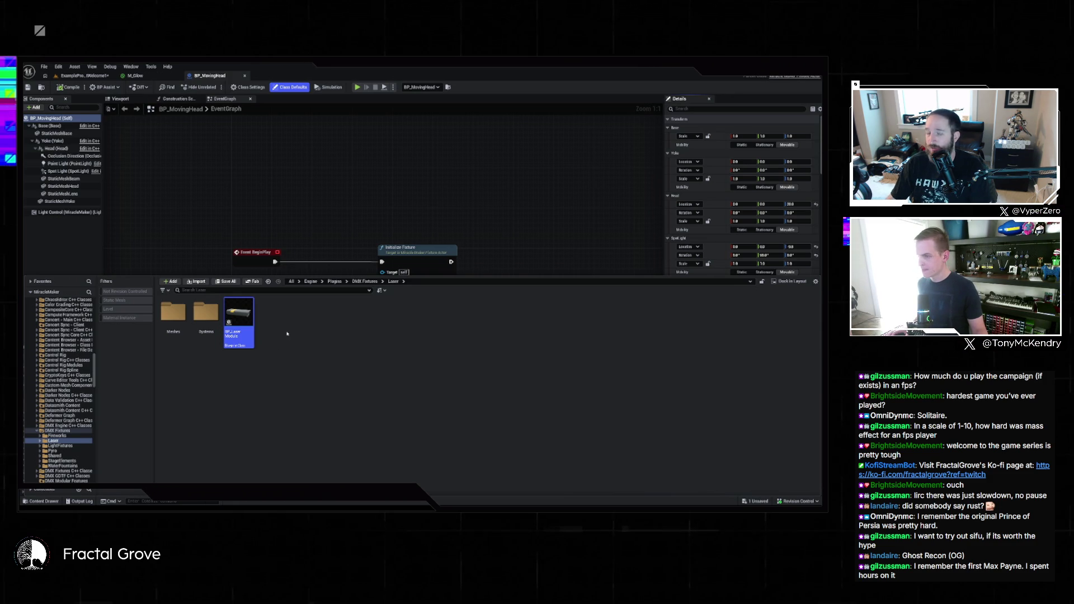
{"action": "key", "text": "alt+Left"}
{"action": "key", "text": "ctrl+v"}
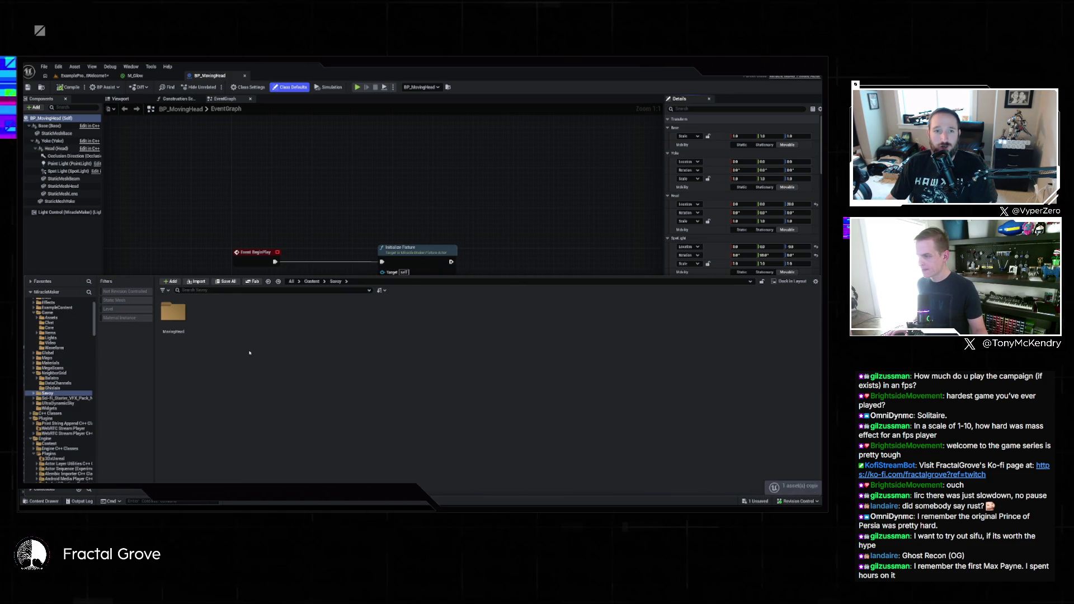
{"action": "double_click", "coordinate": [207, 319]}
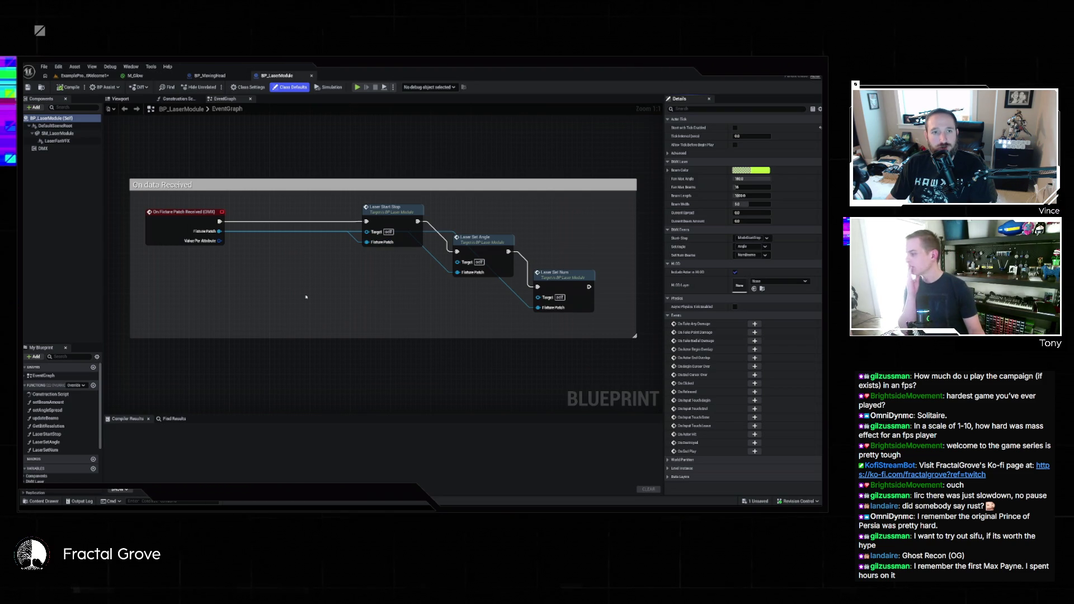
- Align the Laser Set Angle and Laser Set Num nodes in a row with Laser Start Stop
{"action": "scroll", "coordinate": [302, 301], "scroll_direction": "down", "scroll_amount": 2}
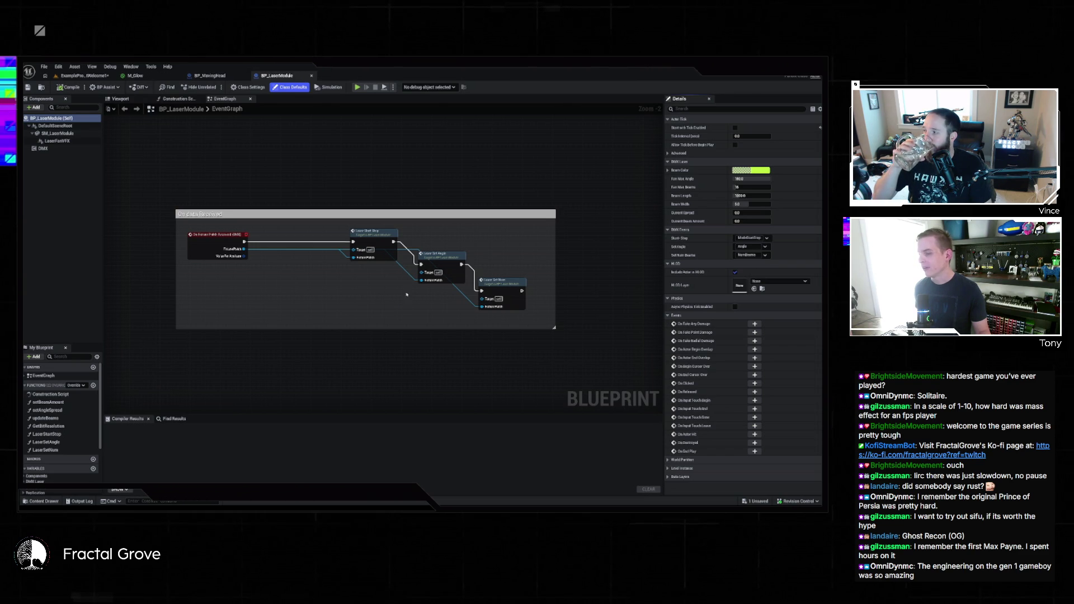
{"action": "left_click_drag", "start_coordinate": [445, 260], "coordinate": [450, 238]}
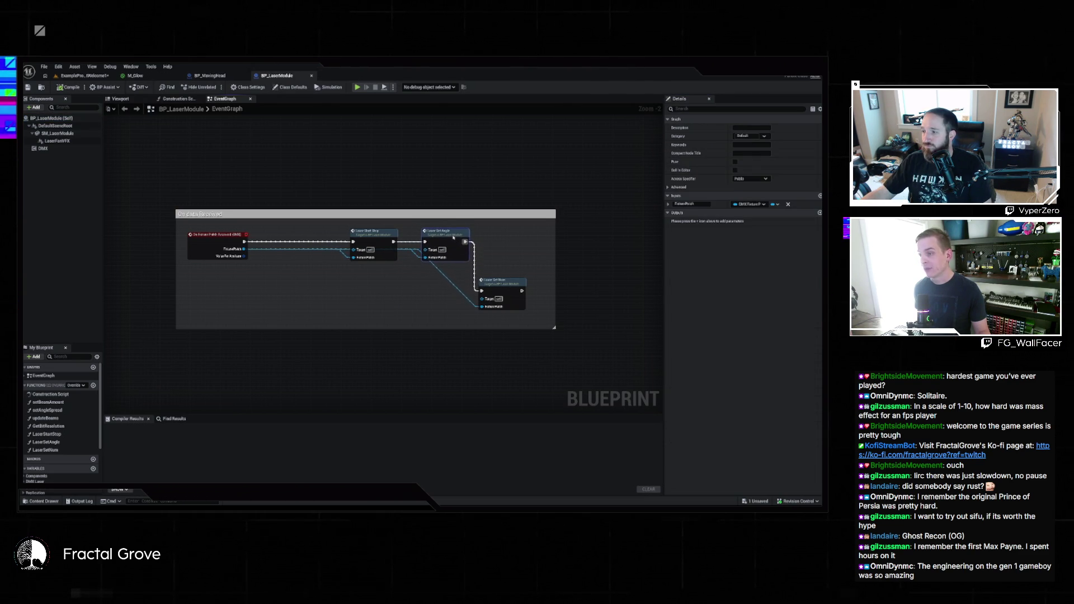
{"action": "left_click_drag", "start_coordinate": [491, 279], "coordinate": [500, 231]}
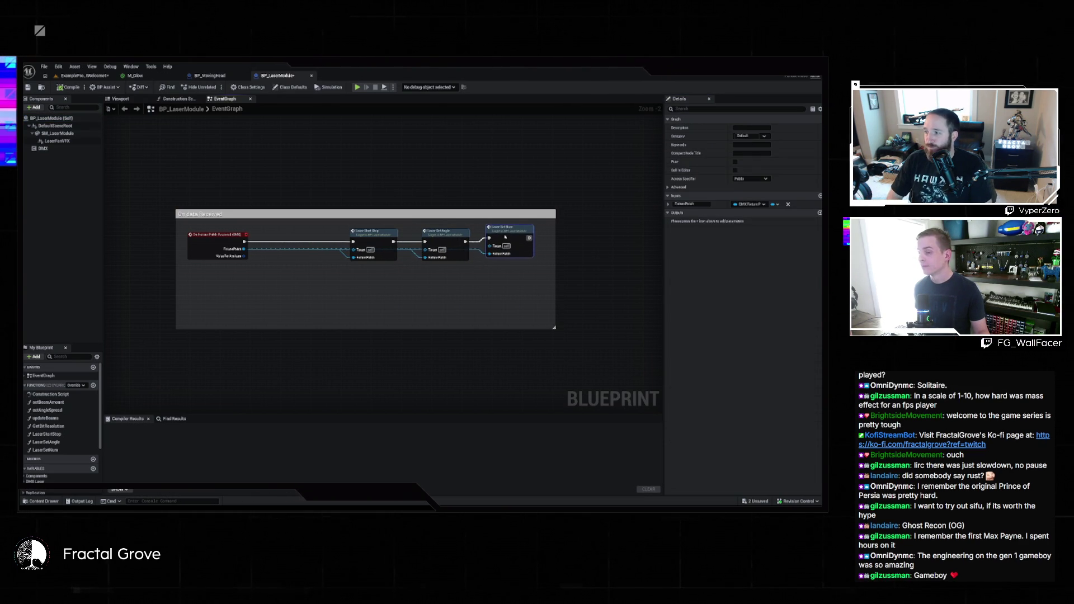
{"action": "left_click", "coordinate": [430, 304]}
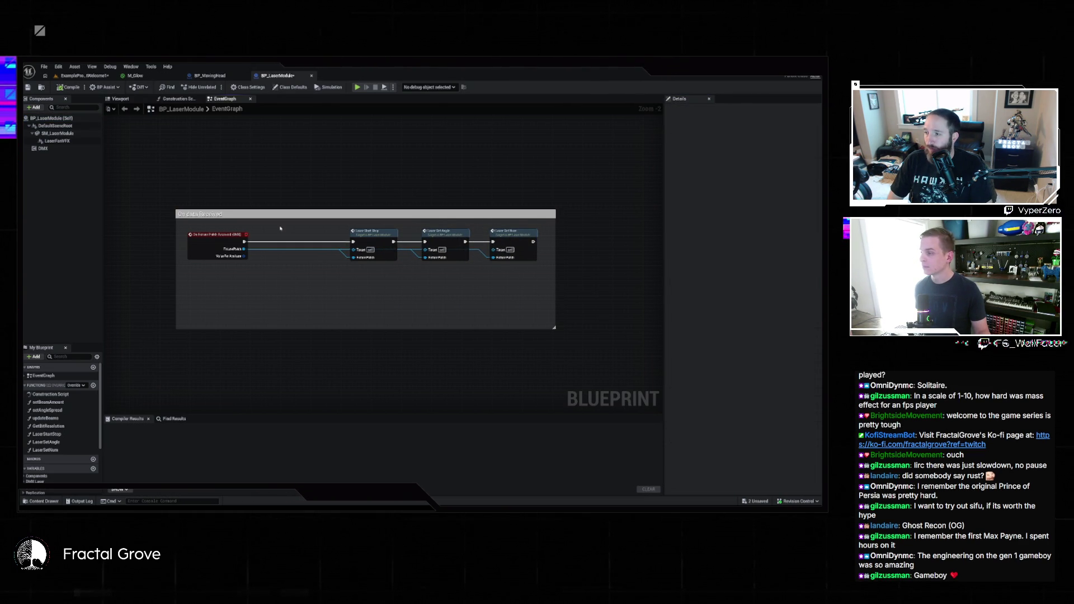
{"action": "scroll", "coordinate": [240, 195], "scroll_direction": "down", "scroll_amount": 3}
{"action": "mouse_move", "coordinate": [261, 276]}
{"action": "left_mouse_down"}
{"action": "mouse_move", "coordinate": [317, 381]}
{"action": "mouse_move", "coordinate": [304, 280]}
{"action": "left_mouse_up"}
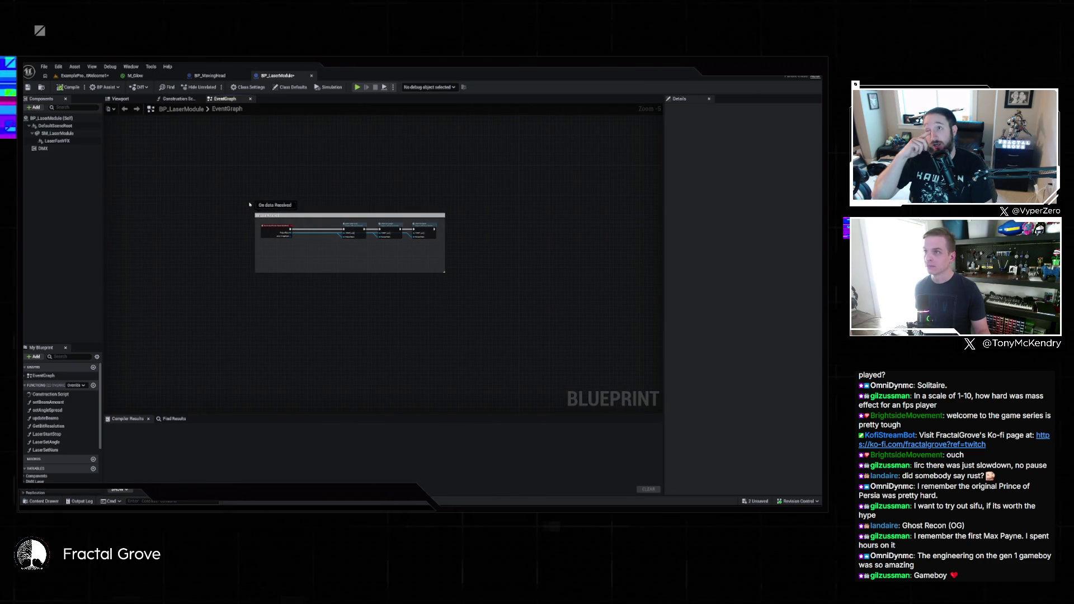
{"action": "left_click", "coordinate": [210, 75]}
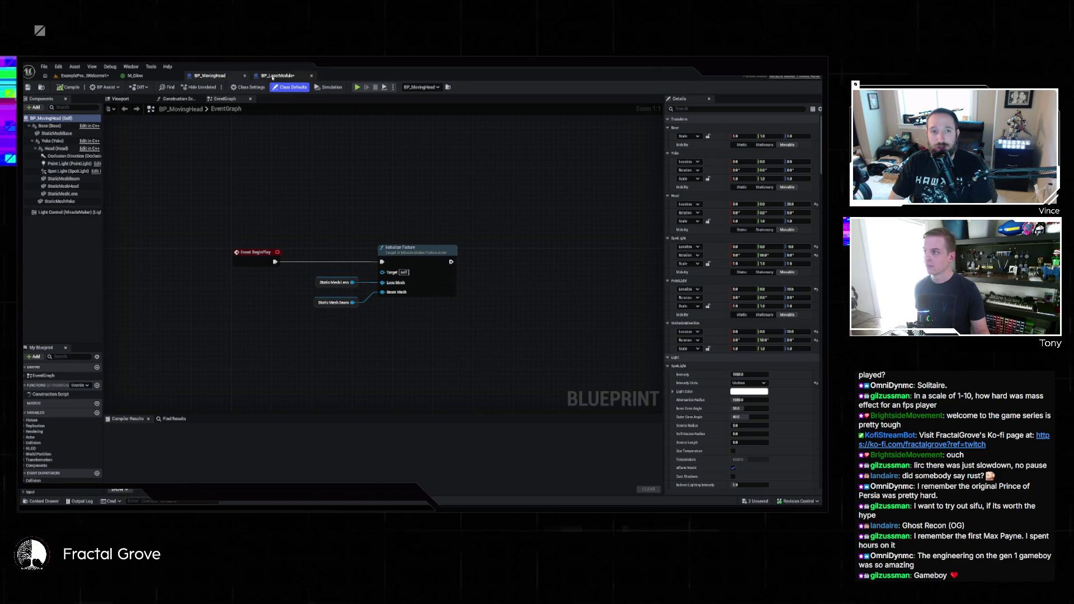
- Open the Parent Class dropdown in BP_LaserModule's Class Settings
{"action": "left_click", "coordinate": [272, 76]}
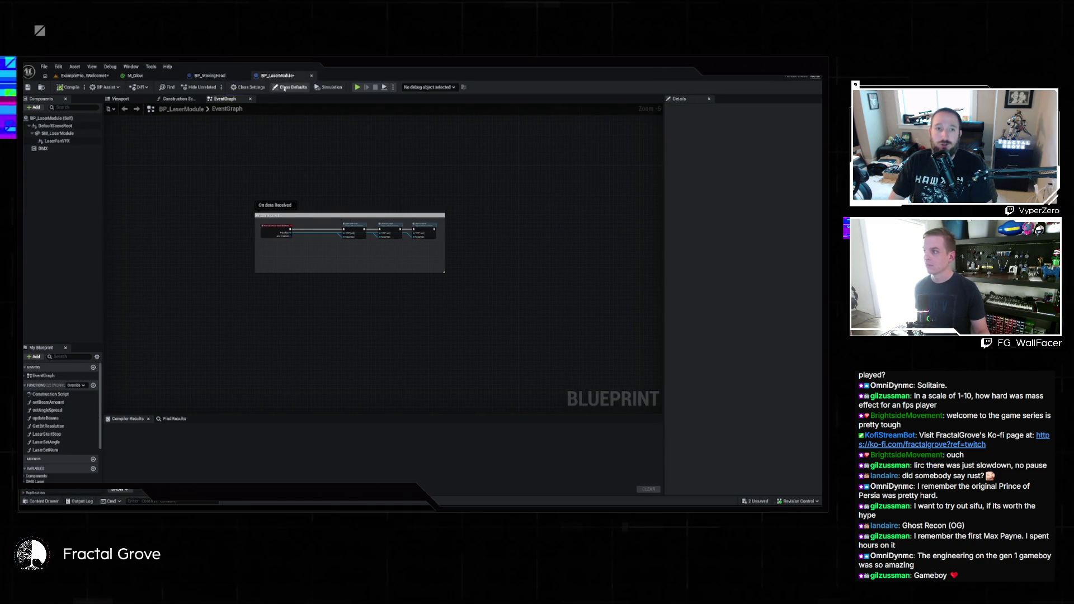
{"action": "left_click", "coordinate": [248, 88]}
{"action": "left_click", "coordinate": [764, 128]}
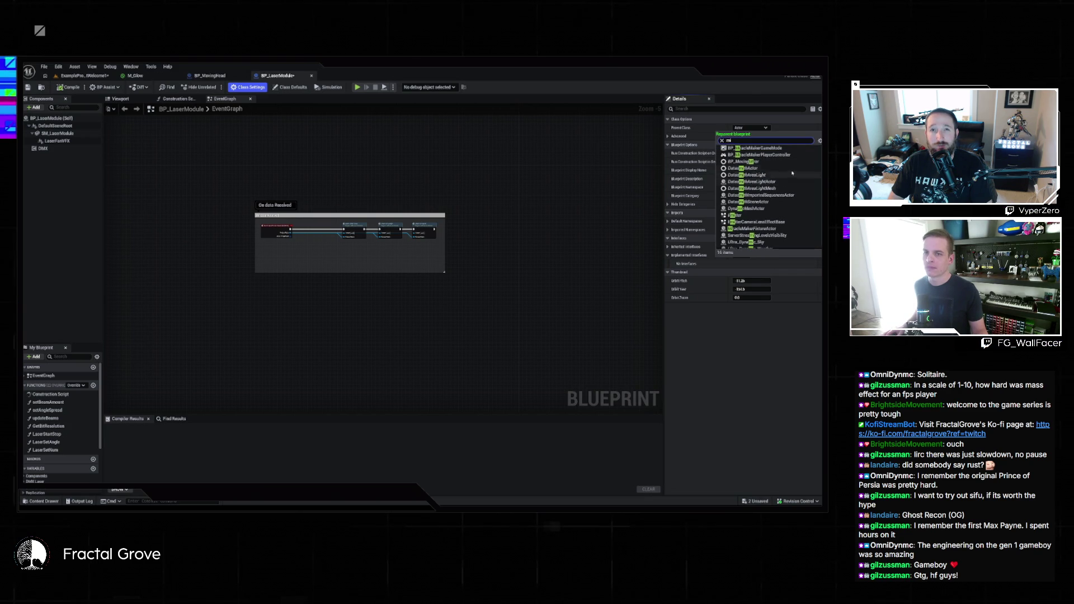
- Reparent BP_LaserModule to MiracleMakerFixtureActor and compile it
{"action": "mouse_move", "coordinate": [788, 227]}
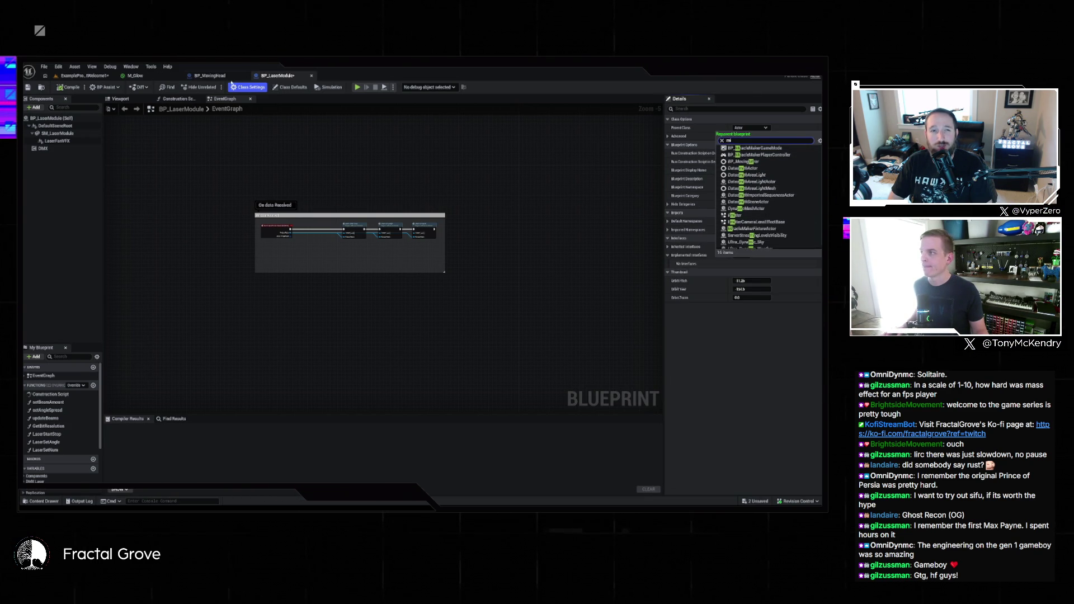
{"action": "left_click", "coordinate": [210, 76]}
{"action": "left_click", "coordinate": [275, 75]}
{"action": "left_click", "coordinate": [765, 128]}
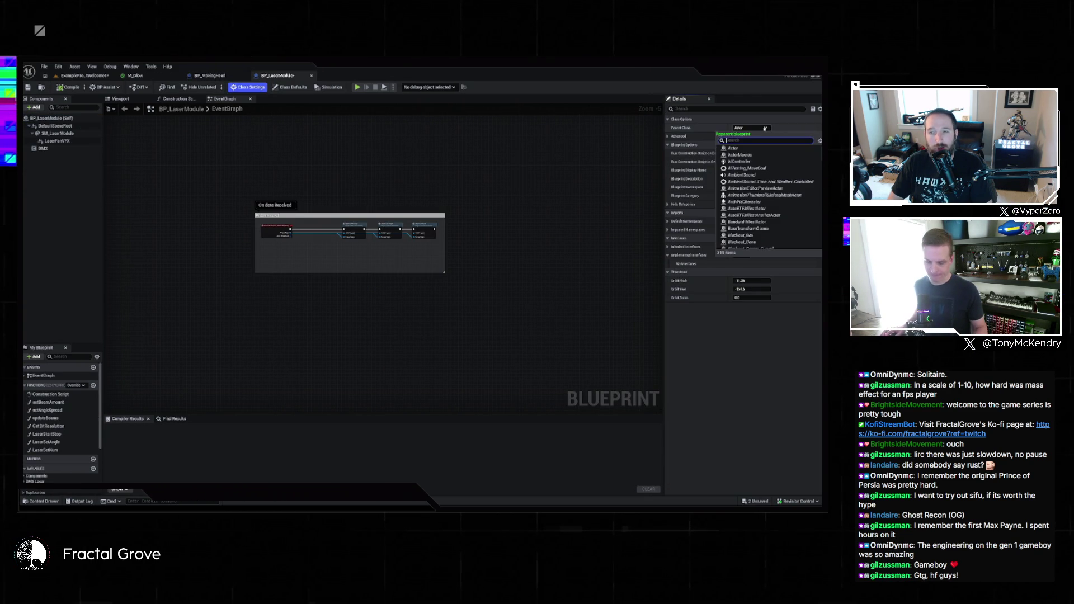
{"action": "type", "text": "mira"}
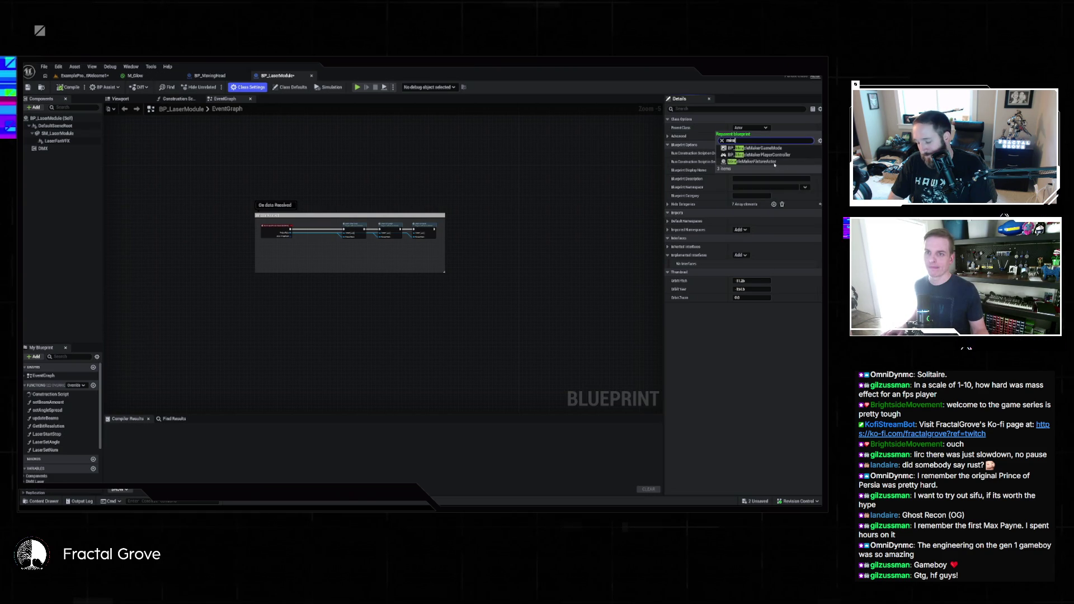
{"action": "left_click", "coordinate": [774, 162]}
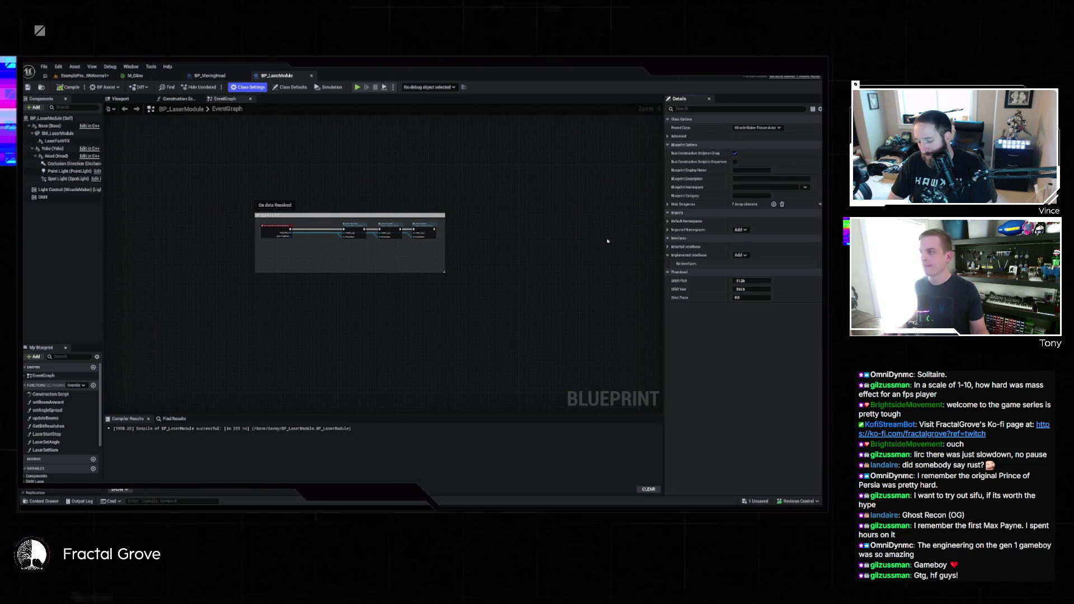
{"action": "left_click", "coordinate": [75, 89]}
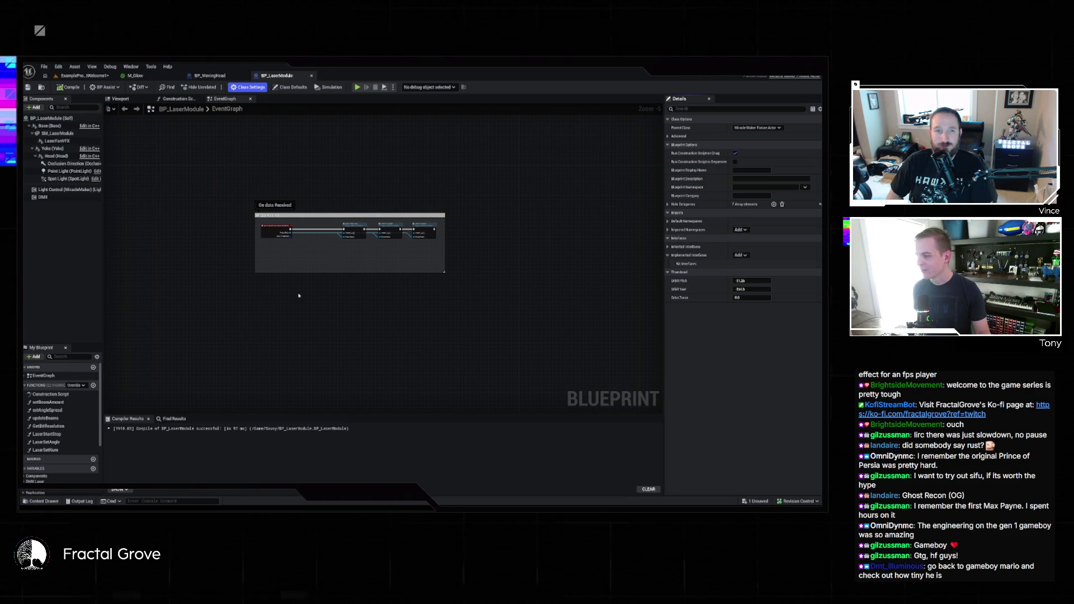
- Frame the On data Received nodes, then view the Construction Script graph
{"action": "scroll", "coordinate": [299, 295], "scroll_direction": "up", "scroll_amount": 5}
{"action": "scroll", "coordinate": [293, 335], "scroll_direction": "down", "scroll_amount": 1}
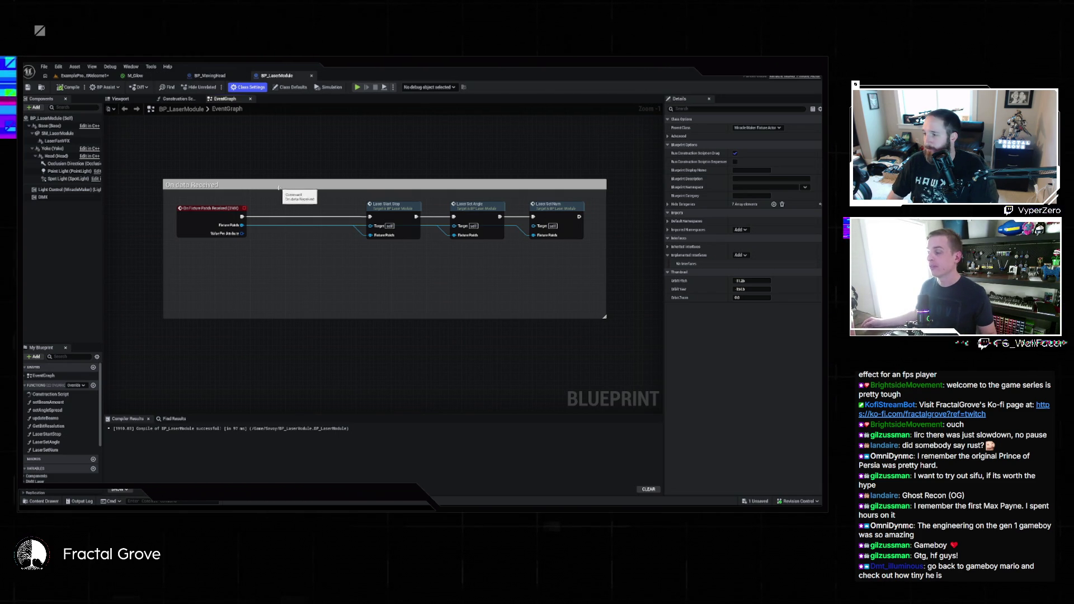
{"action": "left_click_drag", "start_coordinate": [281, 185], "coordinate": [347, 268]}
{"action": "mouse_move", "coordinate": [247, 245]}
{"action": "left_mouse_down"}
{"action": "mouse_move", "coordinate": [125, 196]}
{"action": "mouse_move", "coordinate": [206, 219]}
{"action": "left_mouse_up"}
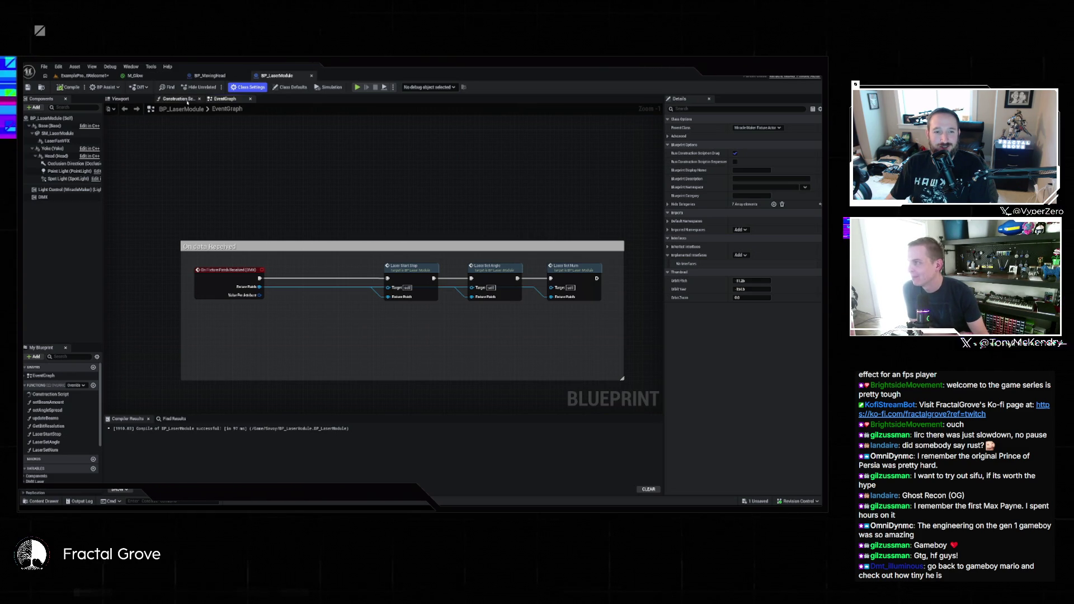
{"action": "left_click", "coordinate": [178, 100]}
{"action": "scroll", "coordinate": [428, 168], "scroll_direction": "down", "scroll_amount": 2}
{"action": "scroll", "coordinate": [275, 164], "scroll_direction": "up", "scroll_amount": 2}
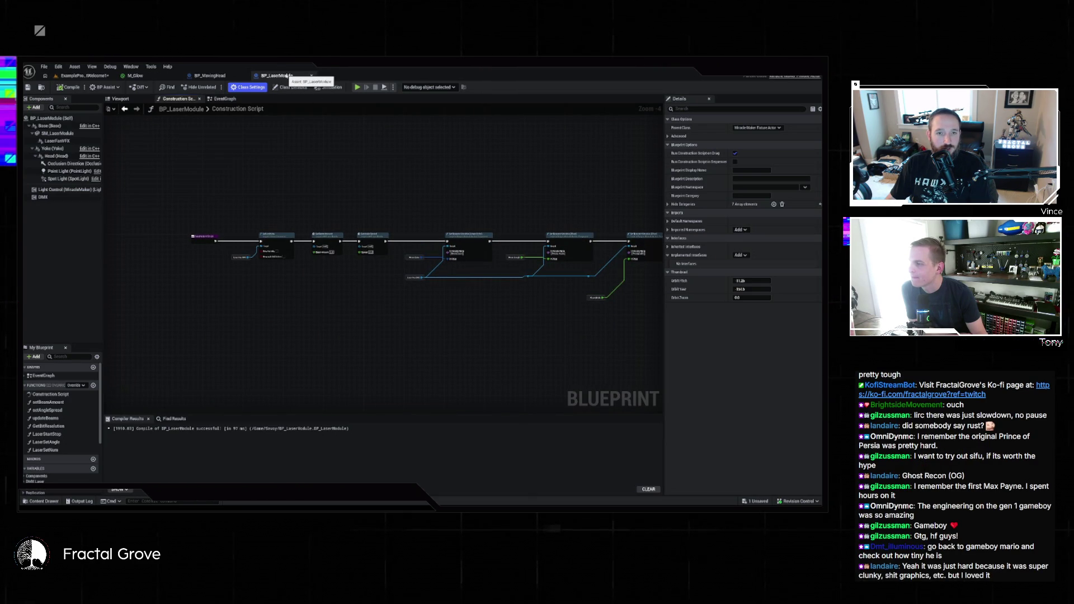
- Rotate the BP_LaserModule actor in the level so its laser beams fan upward
{"action": "left_click", "coordinate": [83, 75]}
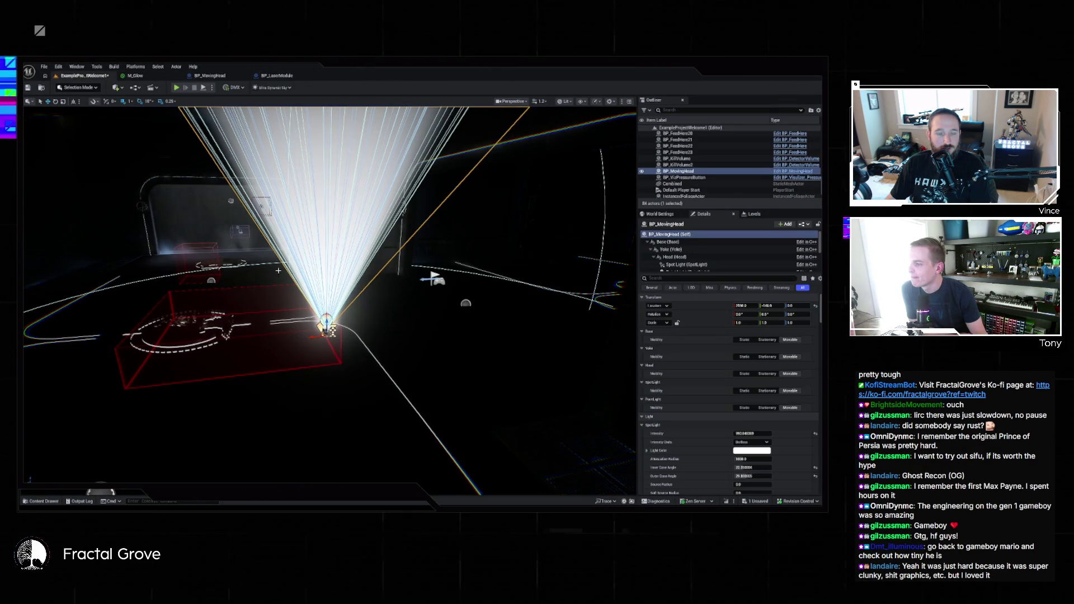
{"action": "left_click", "coordinate": [258, 429]}
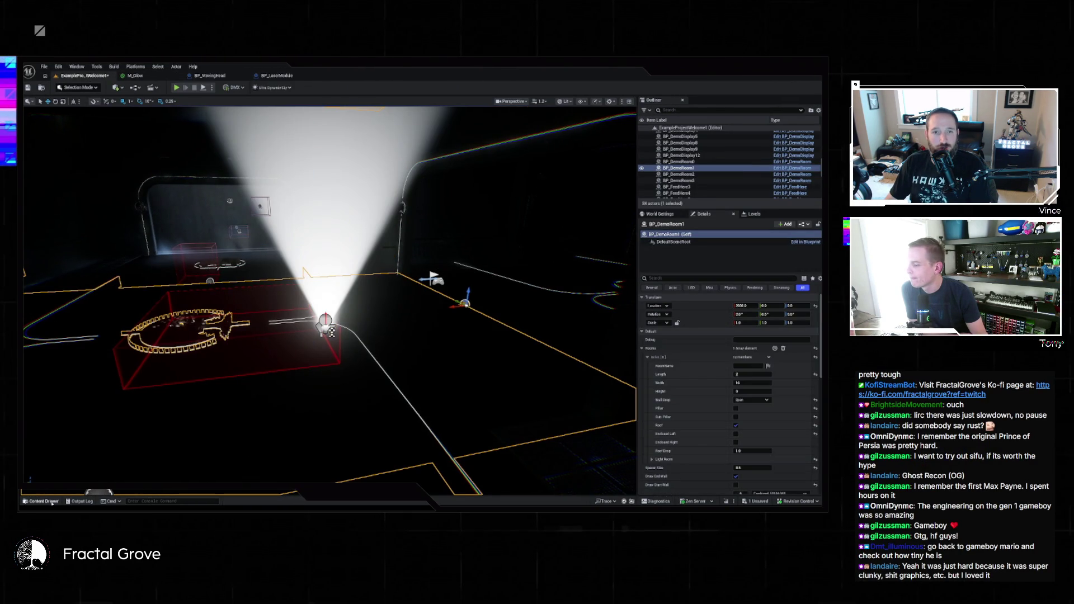
{"action": "left_click", "coordinate": [45, 501]}
{"action": "key", "text": "ctrl+space"}
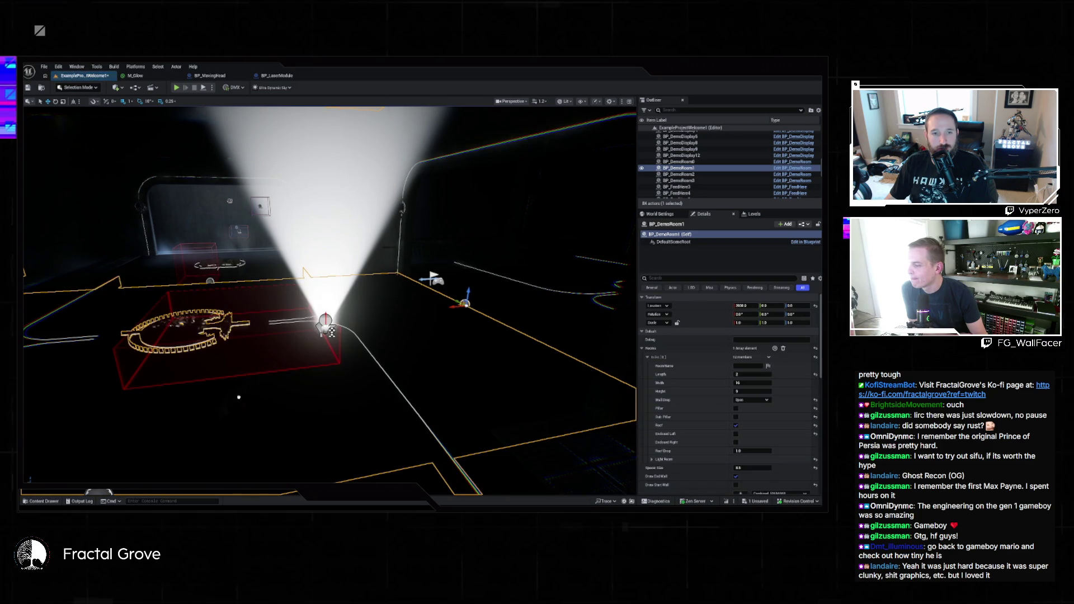
{"action": "left_click", "coordinate": [239, 397]}
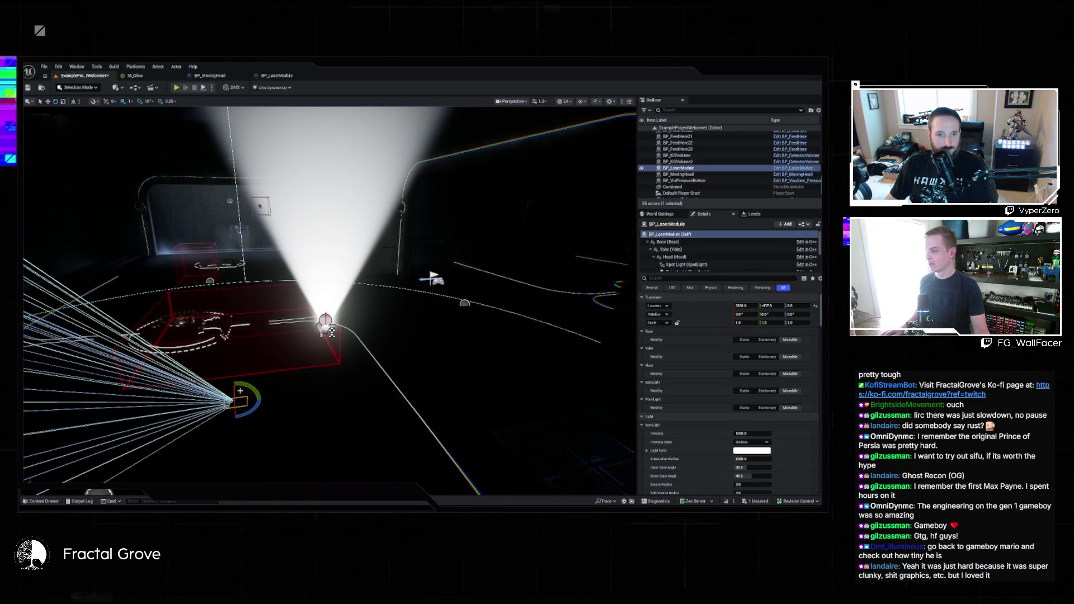
{"action": "left_click_drag", "start_coordinate": [240, 391], "coordinate": [215, 404]}
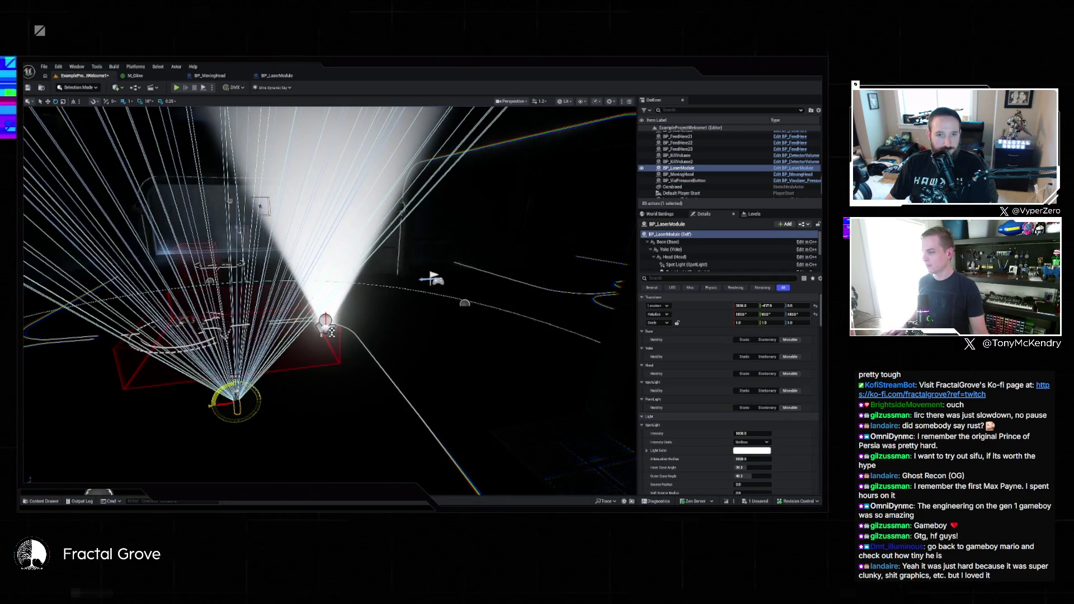
{"action": "key", "text": "Escape"}
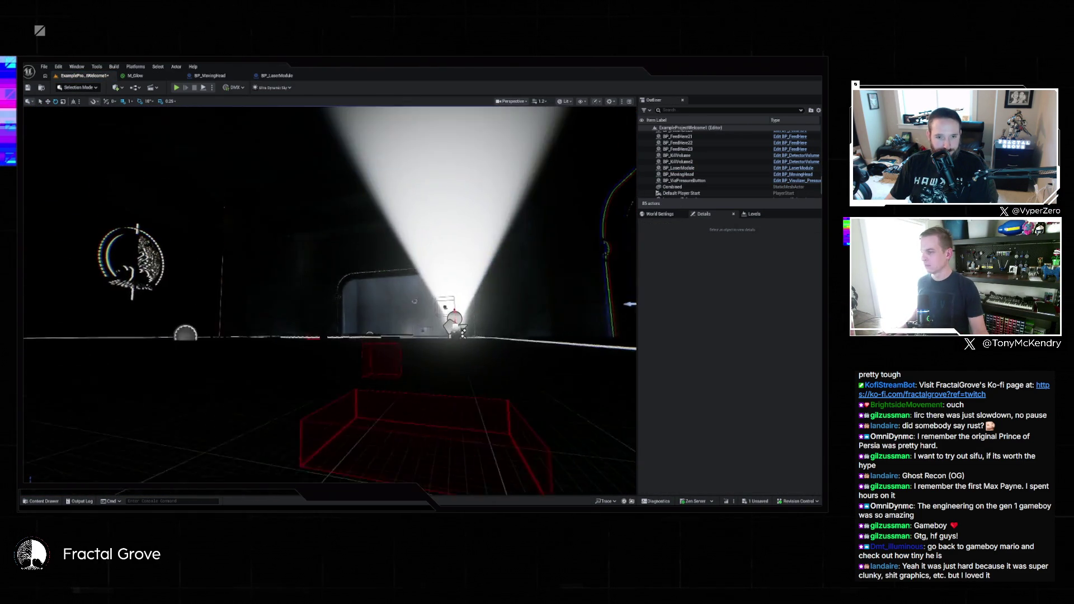
{"action": "left_click", "coordinate": [229, 305]}
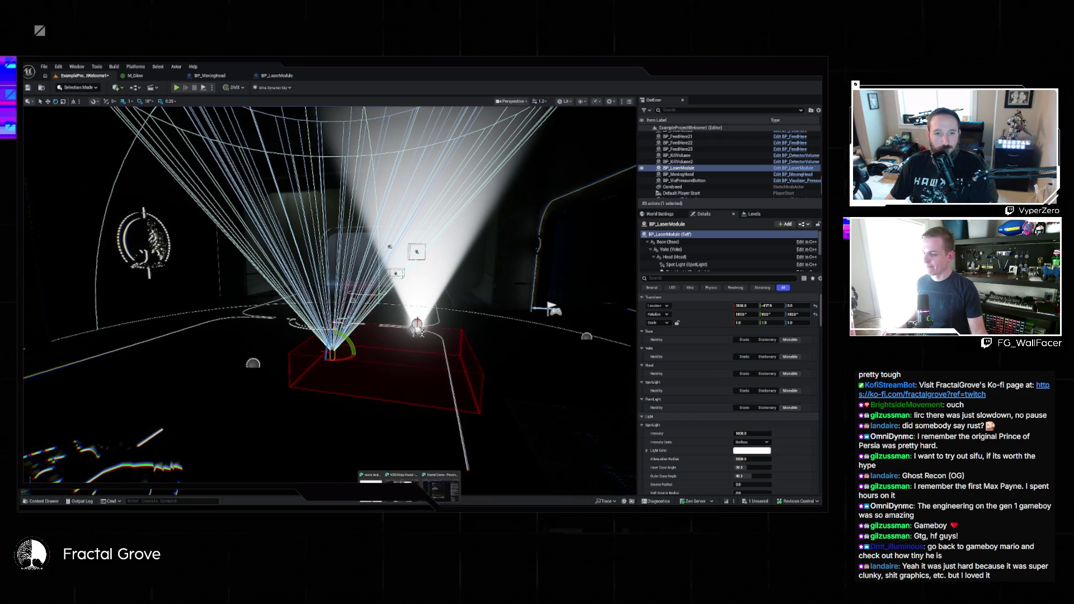
{"action": "key", "text": "alt+Tab"}
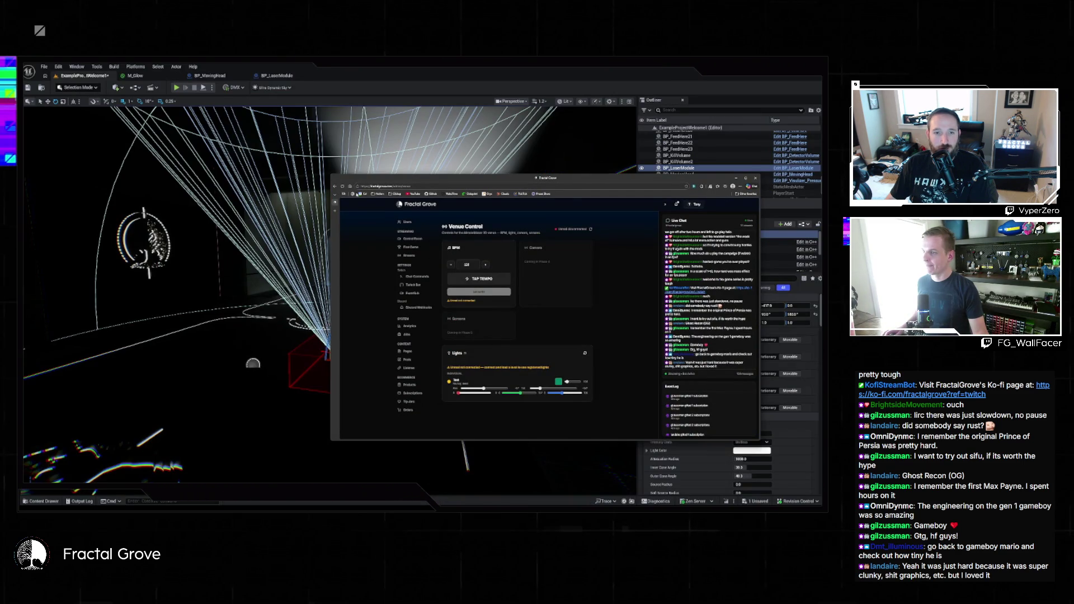
- Run the level in Play-in-Editor, check the Venue Control page, then stop play
{"action": "key", "text": "alt+Tab"}
{"action": "key", "text": "alt+p"}
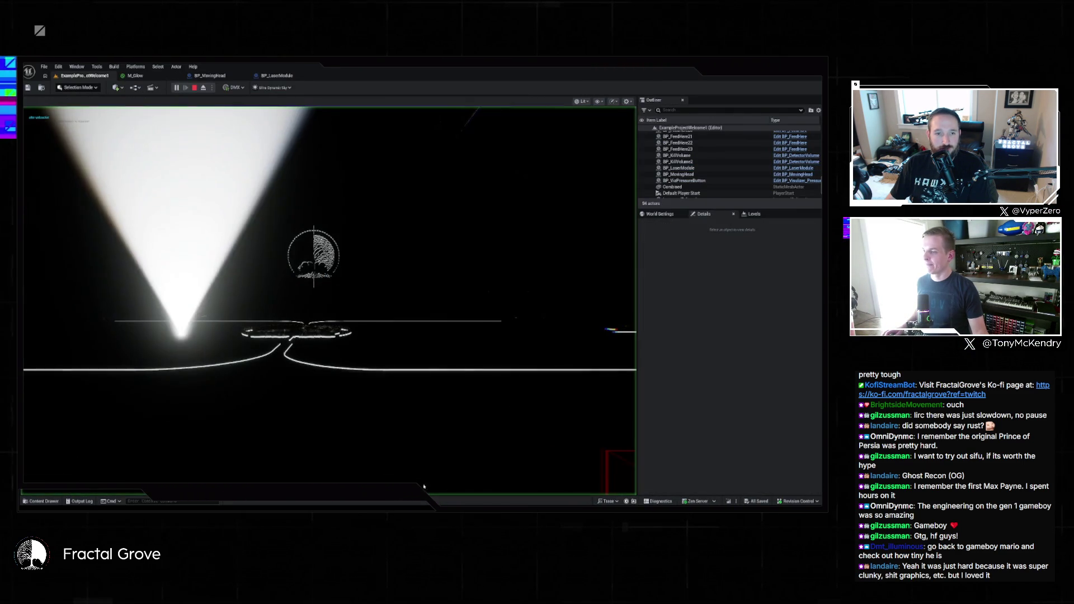
{"action": "left_click", "coordinate": [424, 486]}
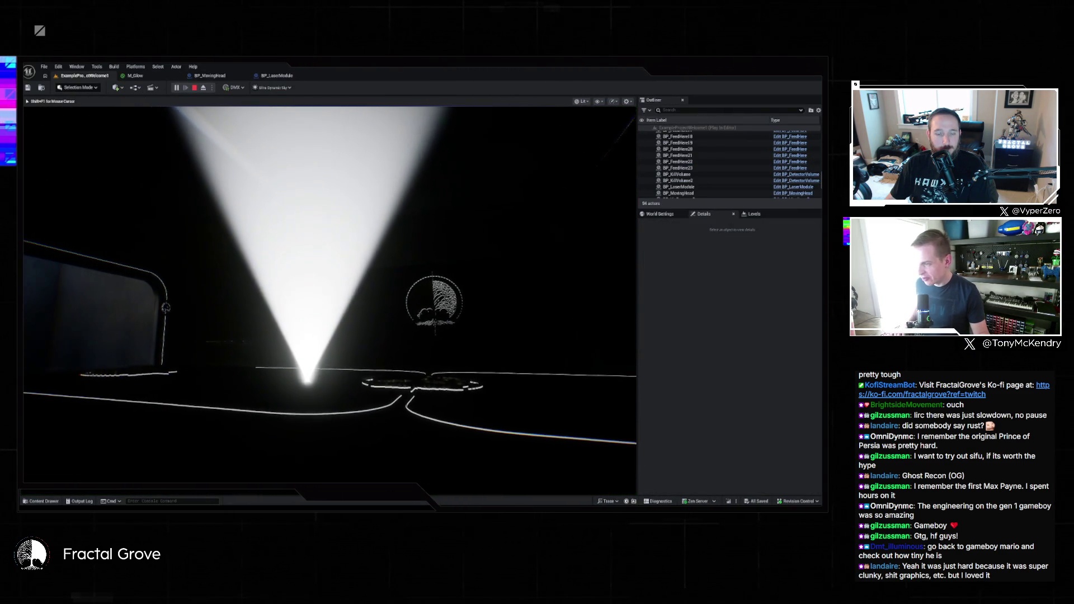
{"action": "key", "text": "super"}
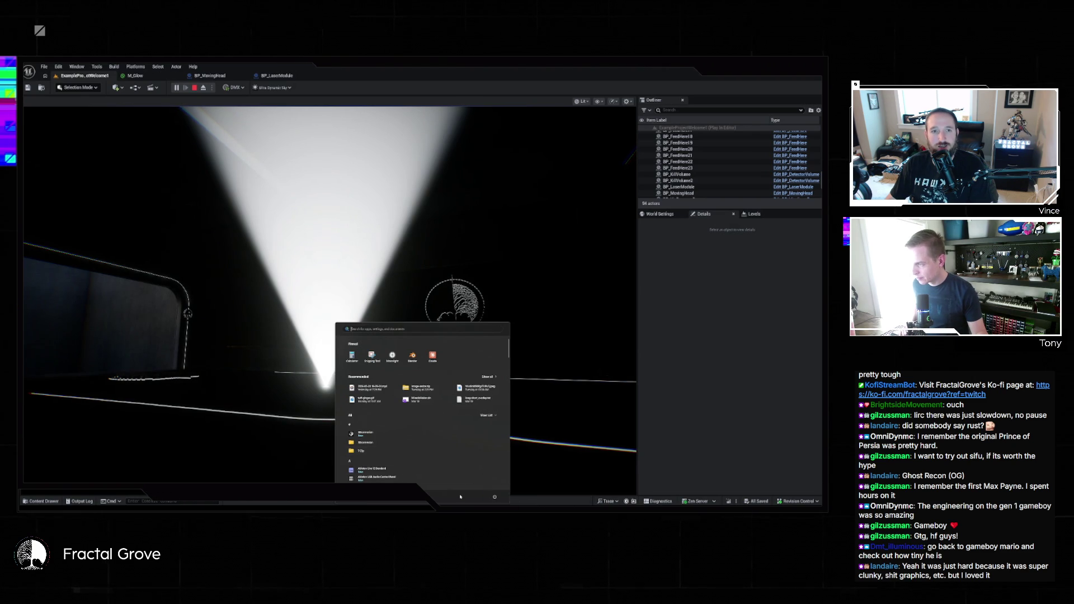
{"action": "mouse_move", "coordinate": [408, 506]}
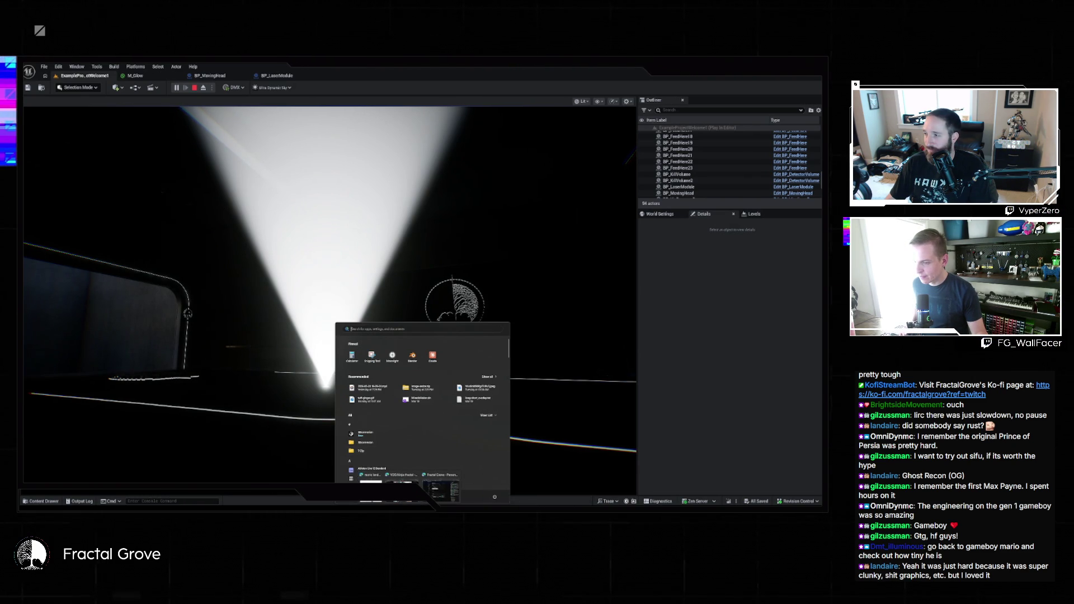
{"action": "key", "text": "Escape"}
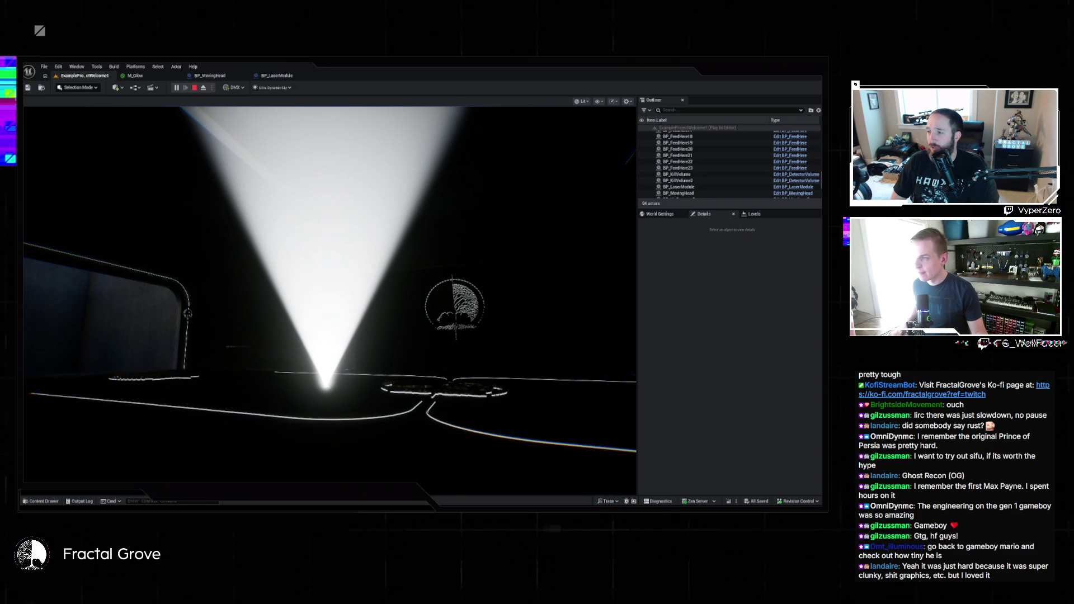
{"action": "key", "text": "super"}
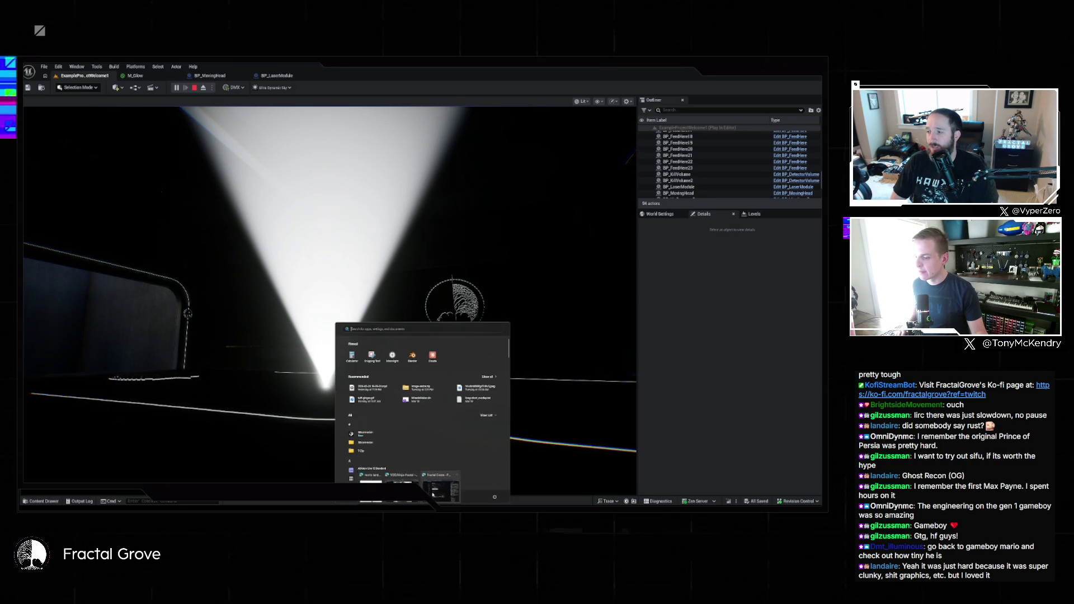
{"action": "key", "text": "alt+Tab"}
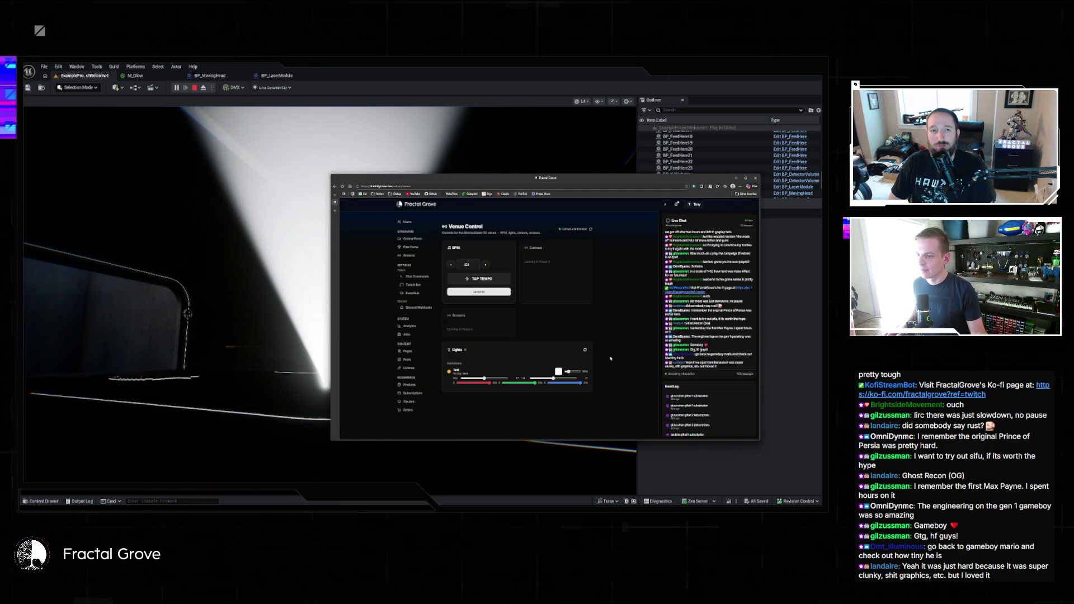
{"action": "key", "text": "alt+Tab"}
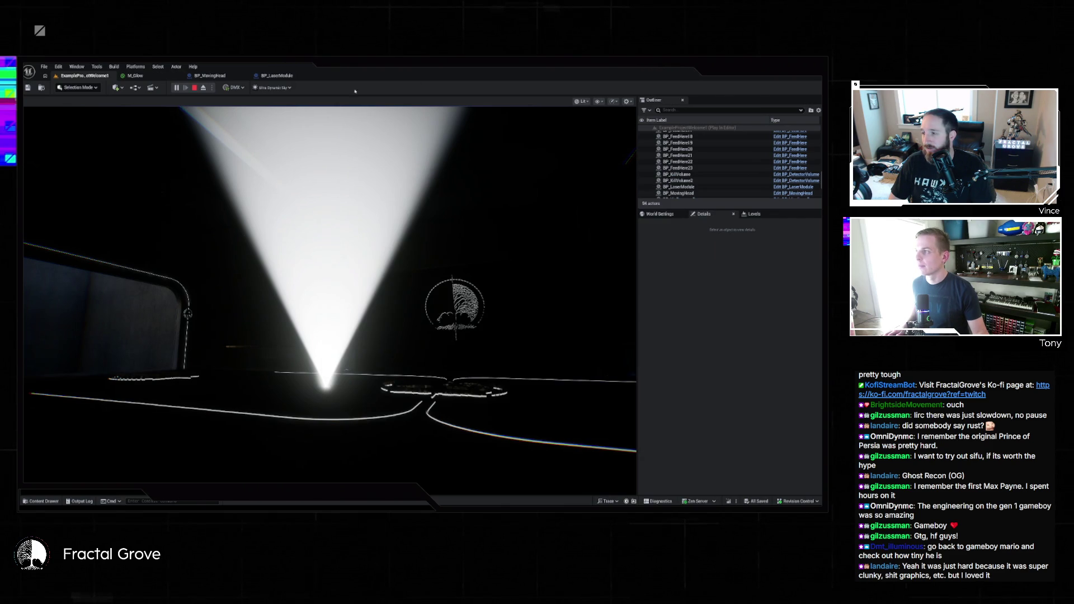
{"action": "key", "text": "Escape"}
- Focus the laser module in the level, then go back to the BP_LaserModule EventGraph
{"action": "key", "text": "f"}
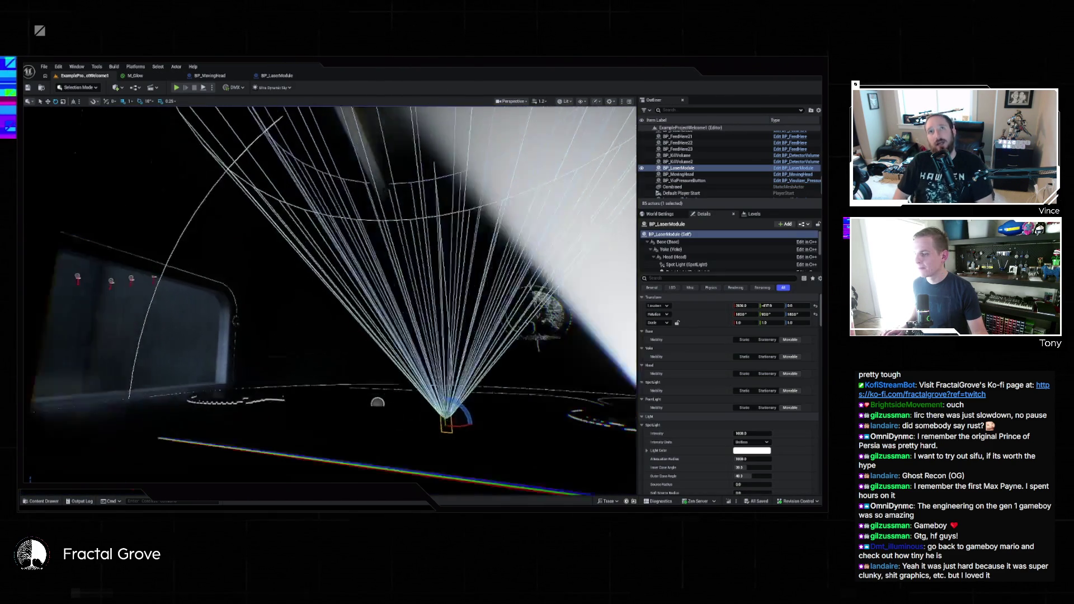
{"action": "scroll", "coordinate": [687, 442], "scroll_direction": "down", "scroll_amount": 3}
{"action": "scroll", "coordinate": [687, 442], "scroll_direction": "down", "scroll_amount": 5}
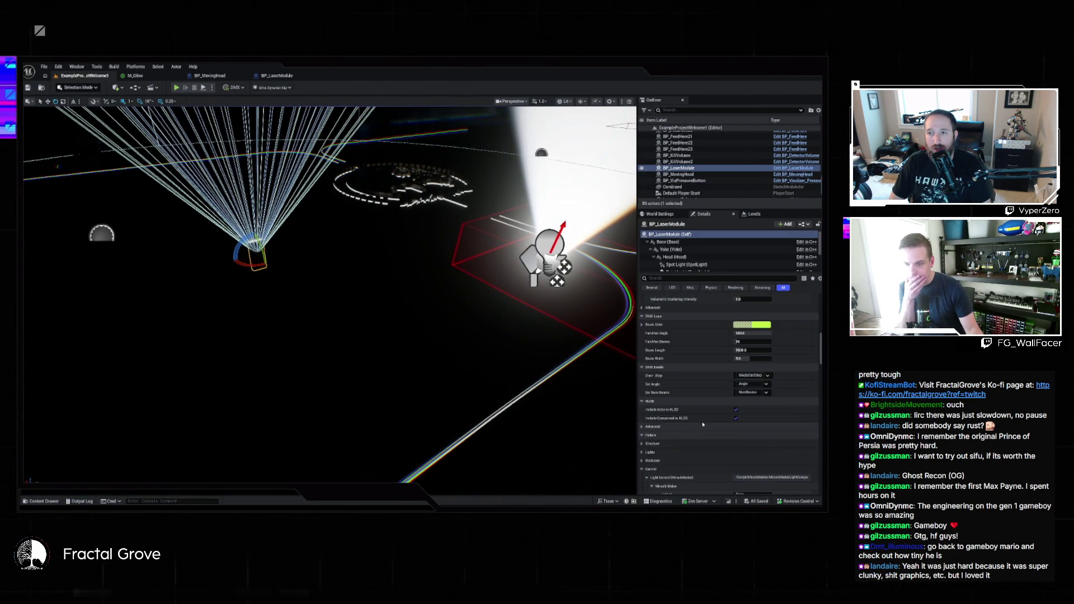
{"action": "scroll", "coordinate": [701, 423], "scroll_direction": "down", "scroll_amount": 3}
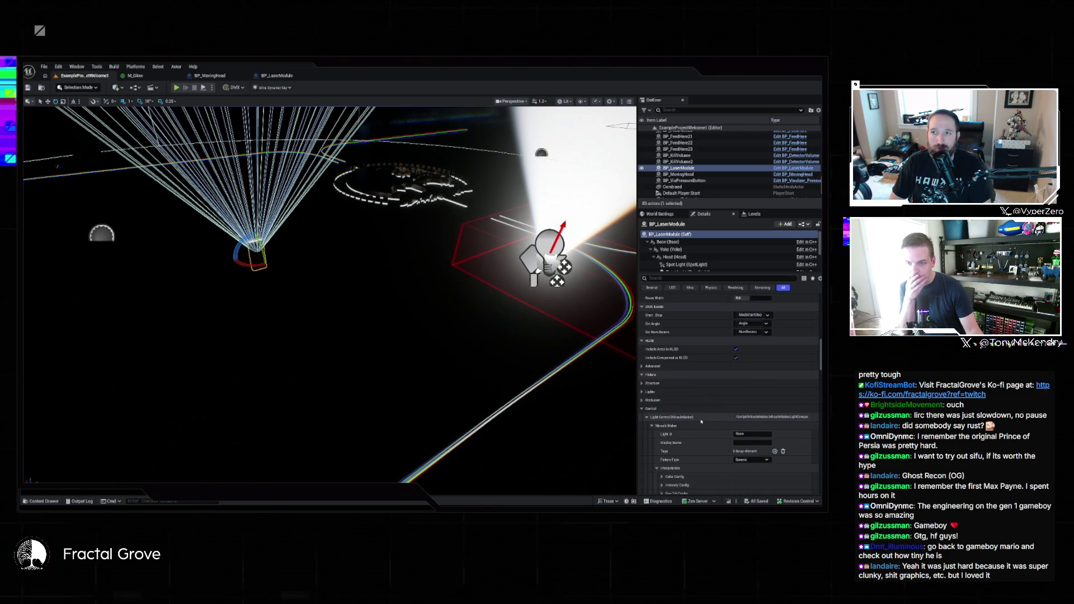
{"action": "left_click", "coordinate": [277, 75]}
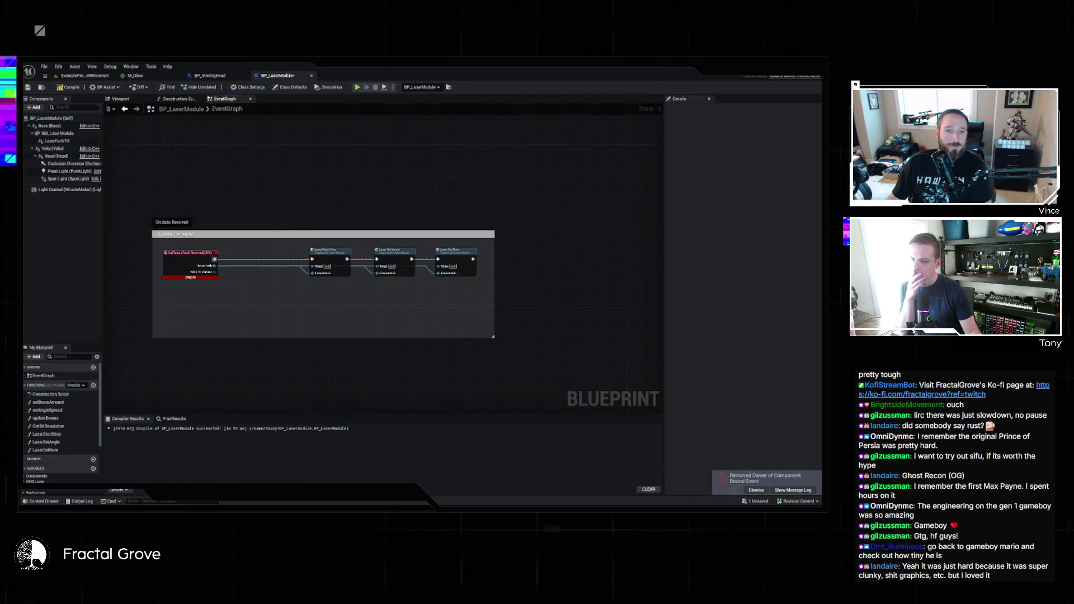
- Dismiss the removed bound event notification and switch to the Steam library window
{"action": "left_click", "coordinate": [757, 486]}
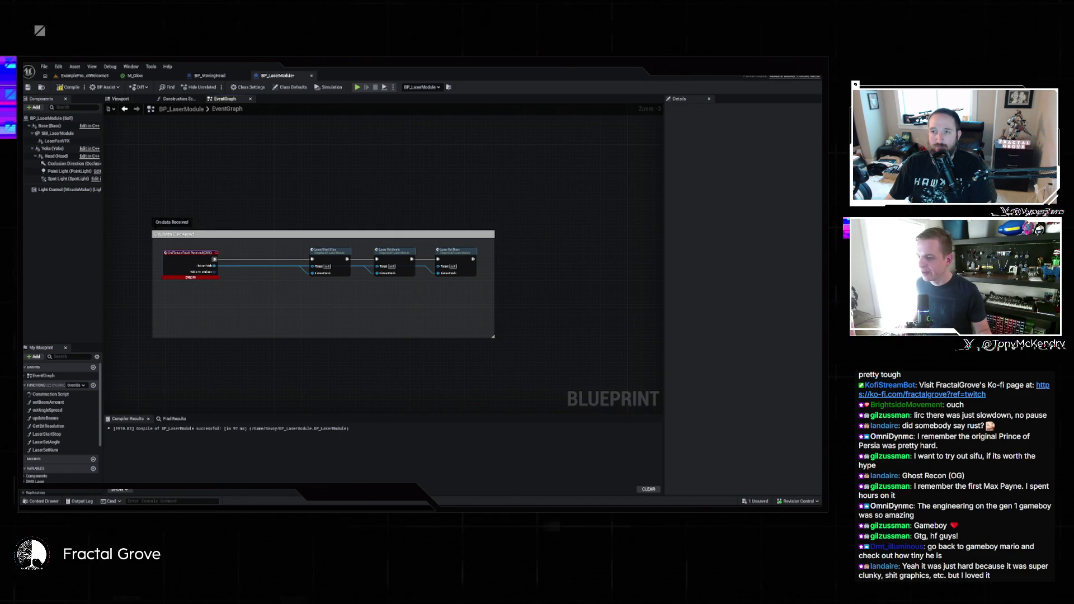
{"action": "key", "text": "alt+Tab"}
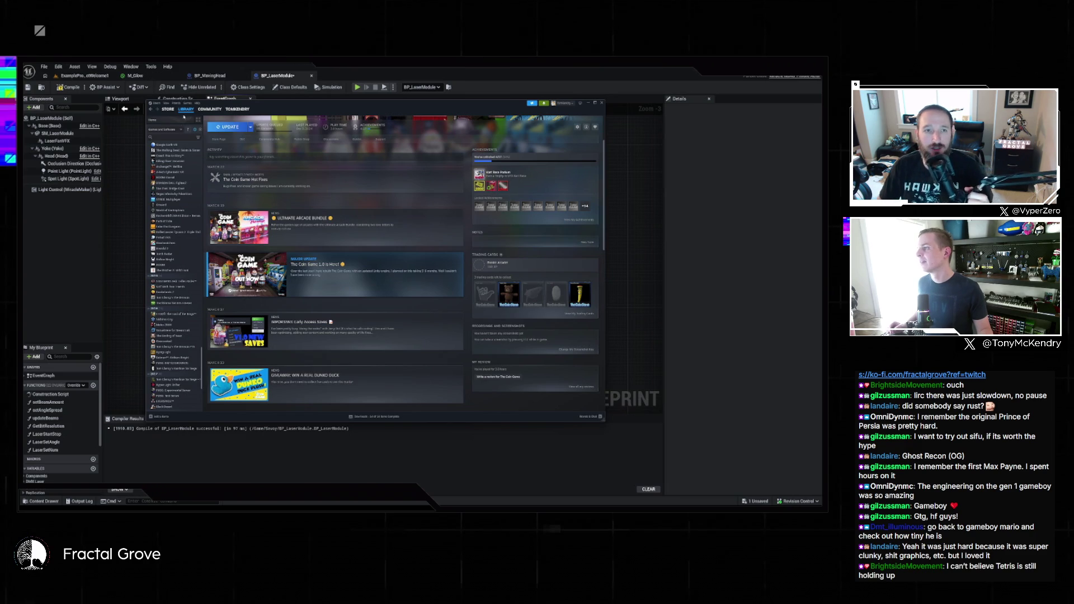
- Search the Steam store for 'tetris' and open the Tetris Forever page
{"action": "left_click", "coordinate": [167, 109]}
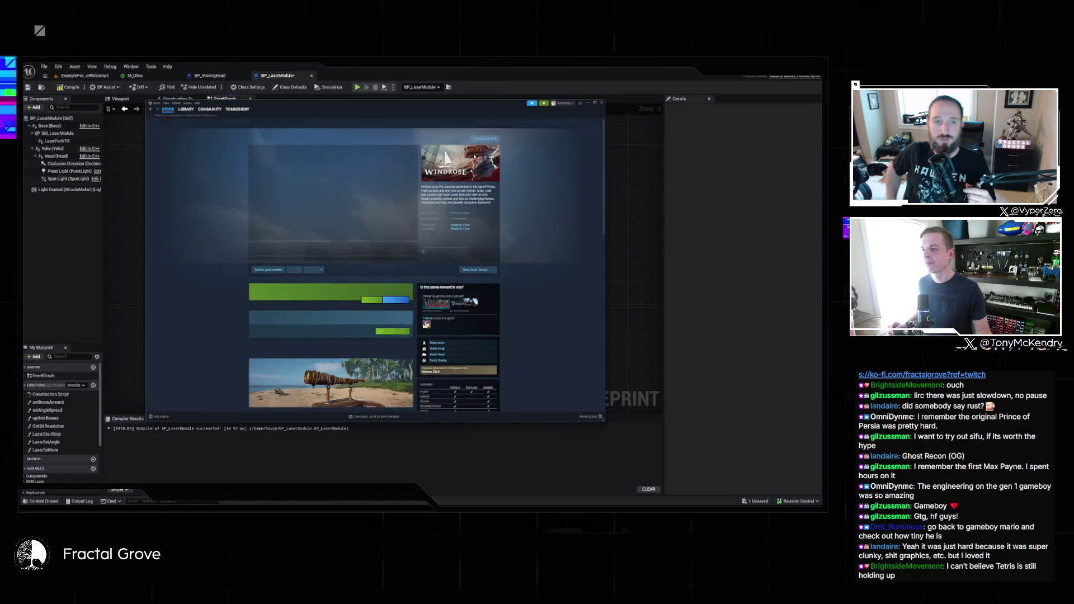
{"action": "left_click", "coordinate": [431, 123]}
{"action": "type", "text": "tet"}
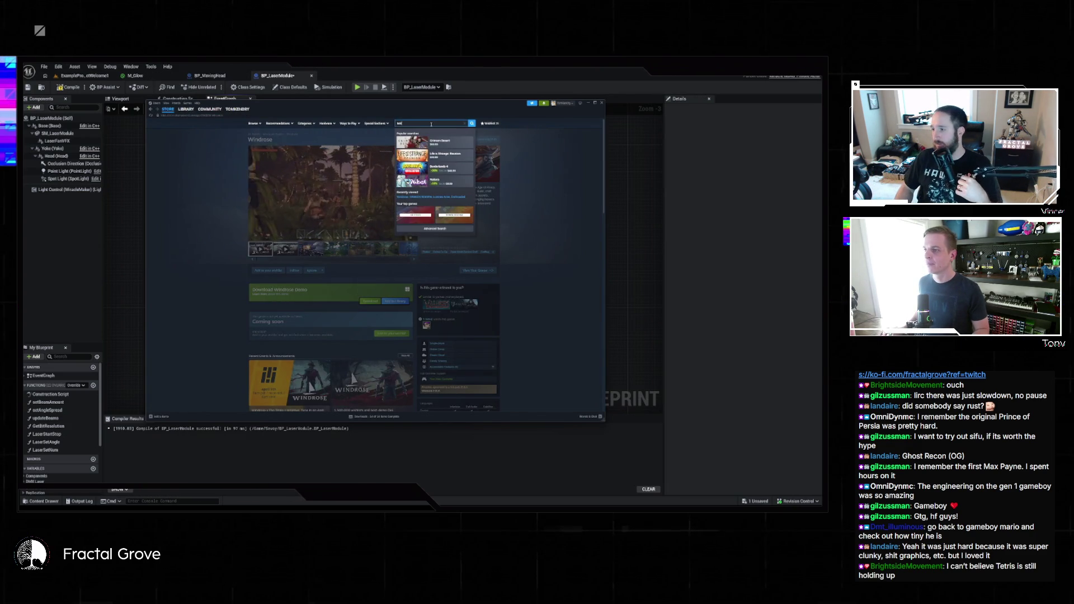
{"action": "type", "text": "ris"}
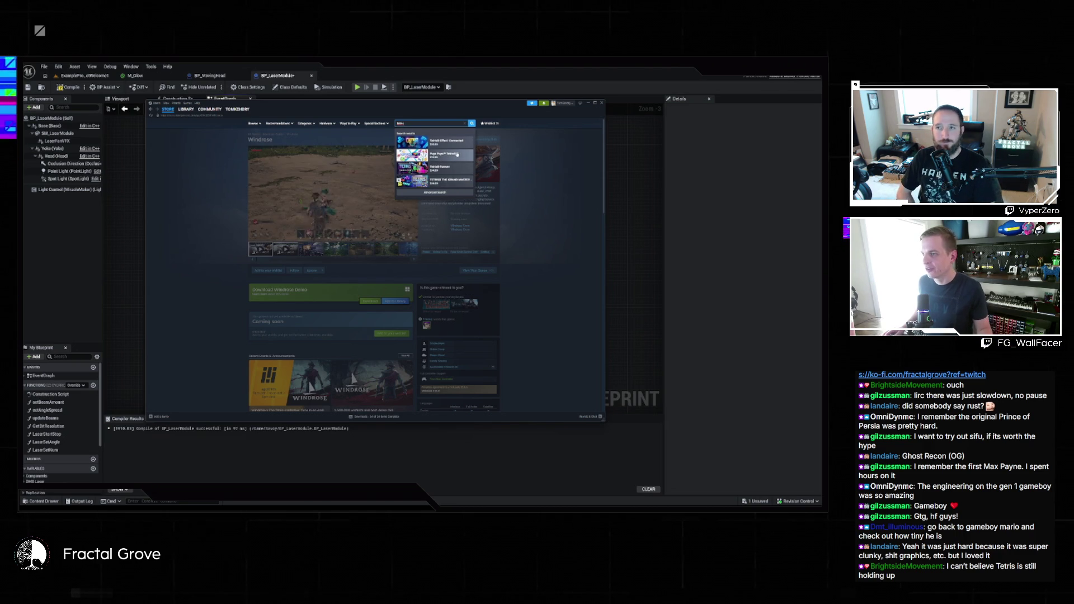
{"action": "scroll", "coordinate": [476, 175], "scroll_direction": "down", "scroll_amount": 3}
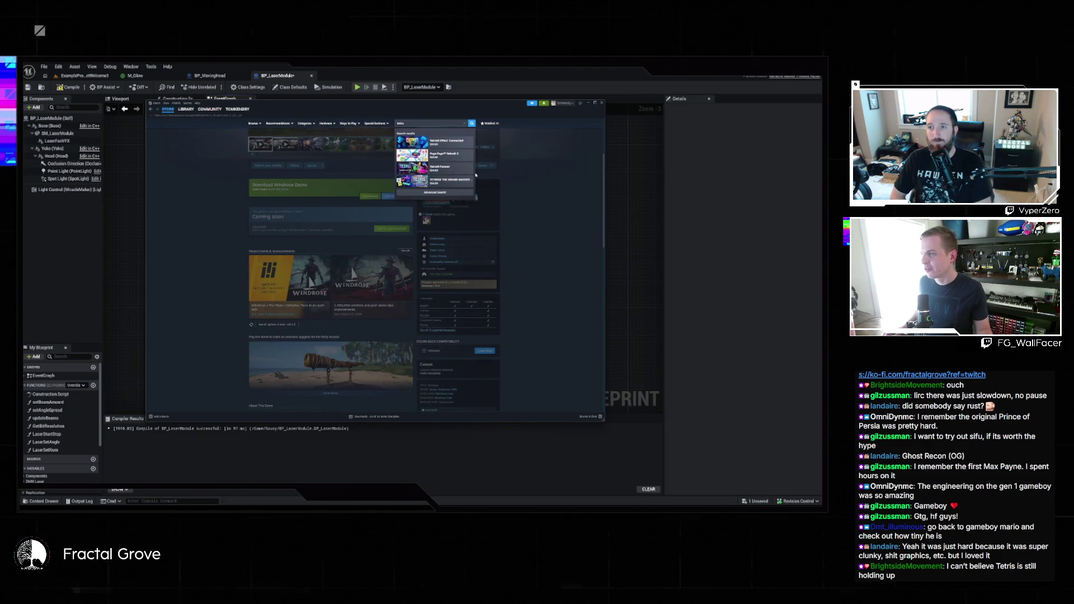
{"action": "left_click", "coordinate": [471, 169]}
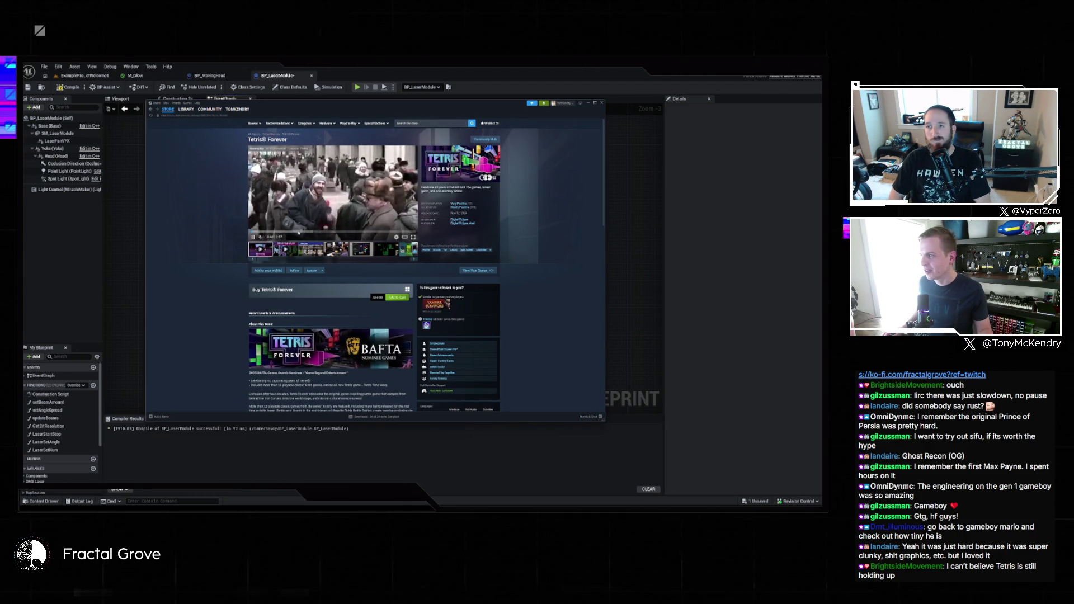
- Scroll through the Tetris Forever reviews, return to Library, and close Steam
{"action": "scroll", "coordinate": [432, 213], "scroll_direction": "down", "scroll_amount": 10}
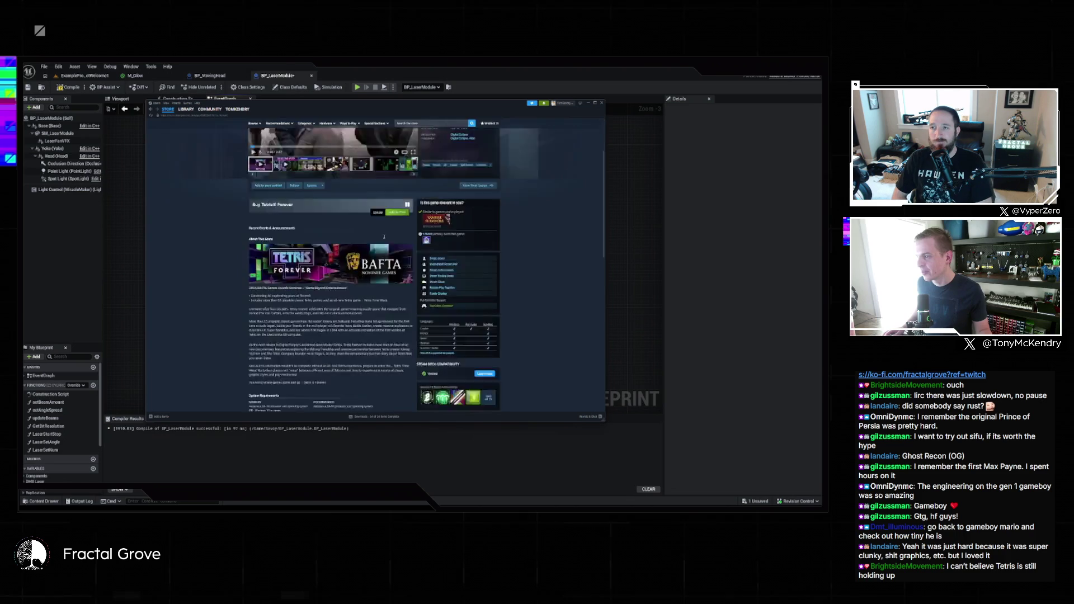
{"action": "scroll", "coordinate": [335, 223], "scroll_direction": "down", "scroll_amount": 3}
{"action": "mouse_move", "coordinate": [333, 224]}
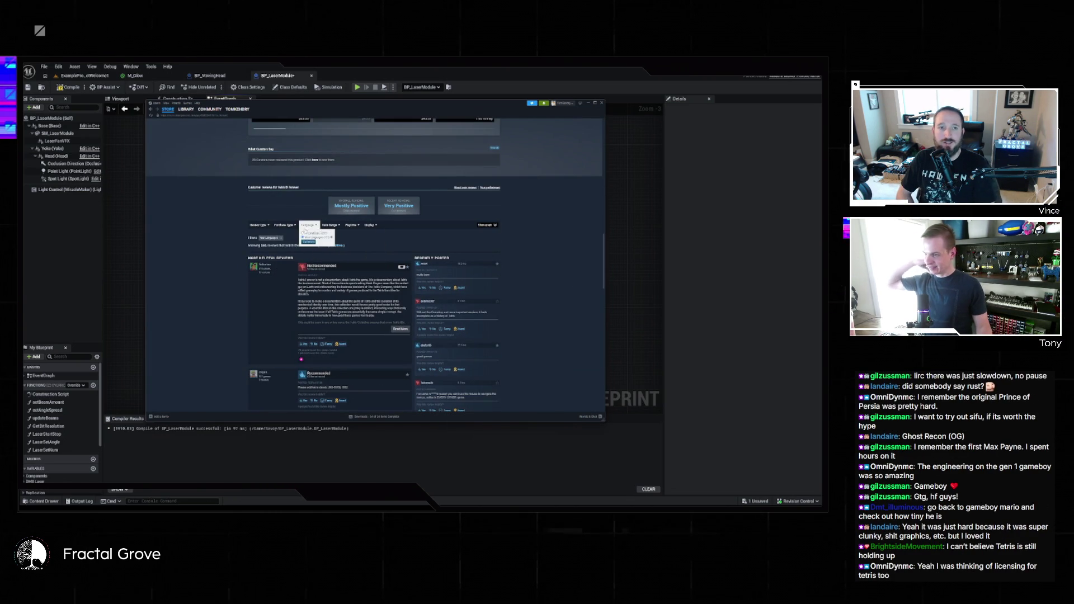
{"action": "key", "text": "alt+Left"}
{"action": "left_click", "coordinate": [254, 201]}
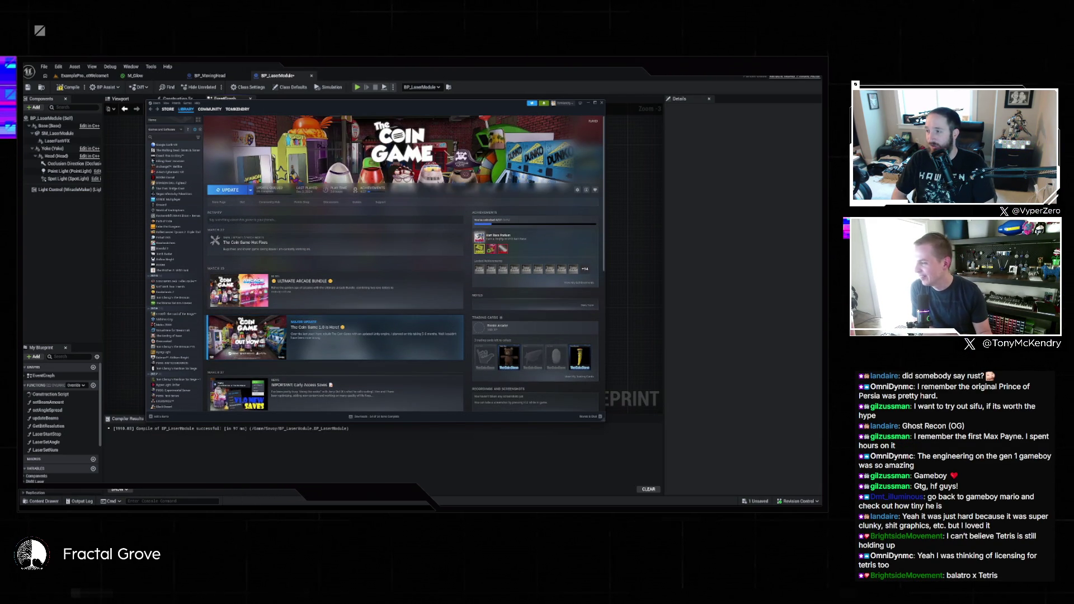
{"action": "left_click", "coordinate": [95, 263]}
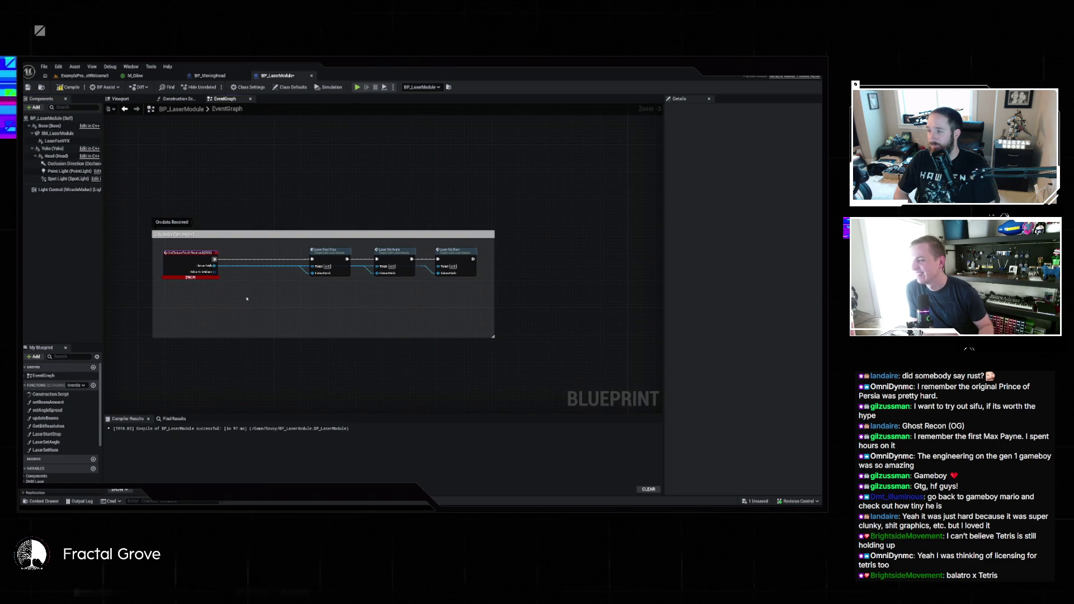
- Delete the red data-received error node, check BP_LaserModule's Construction Script, then go to BP_MovingHead
{"action": "key", "text": "Delete"}
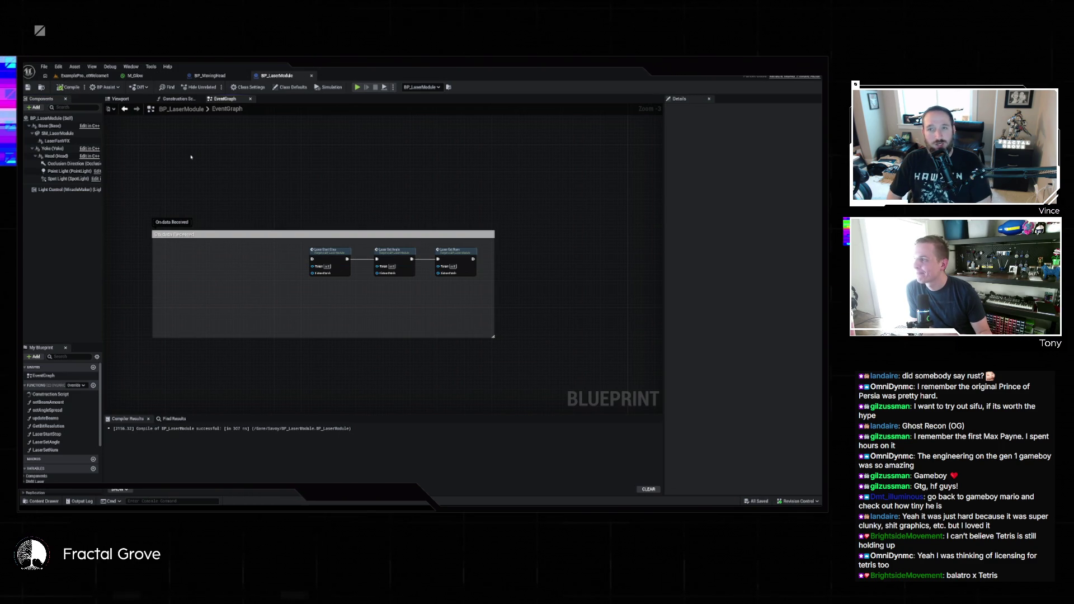
{"action": "left_click", "coordinate": [172, 100]}
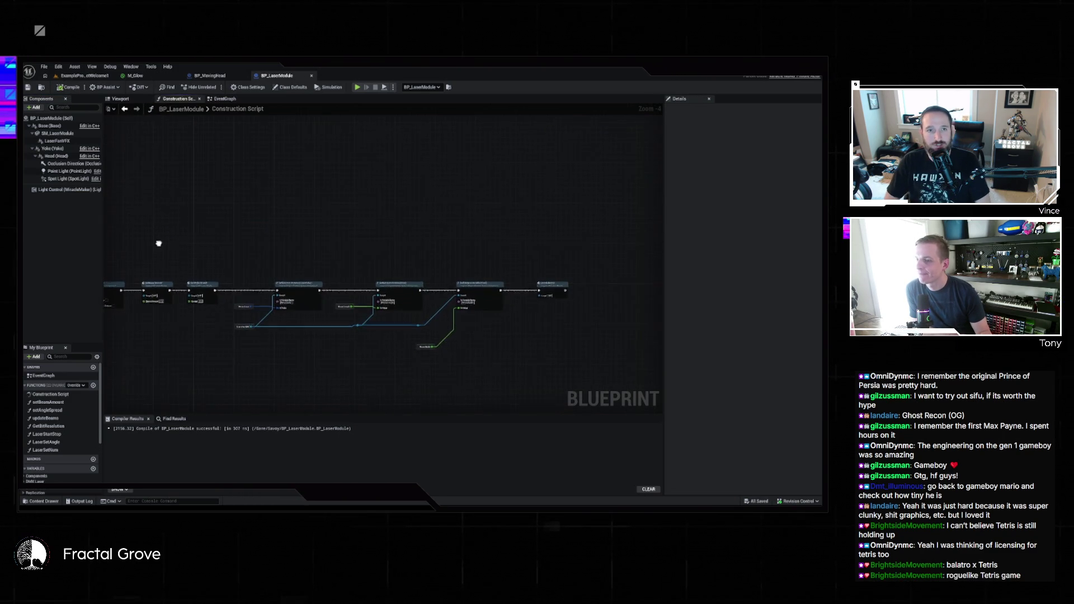
{"action": "scroll", "coordinate": [460, 201], "scroll_direction": "up", "scroll_amount": 4}
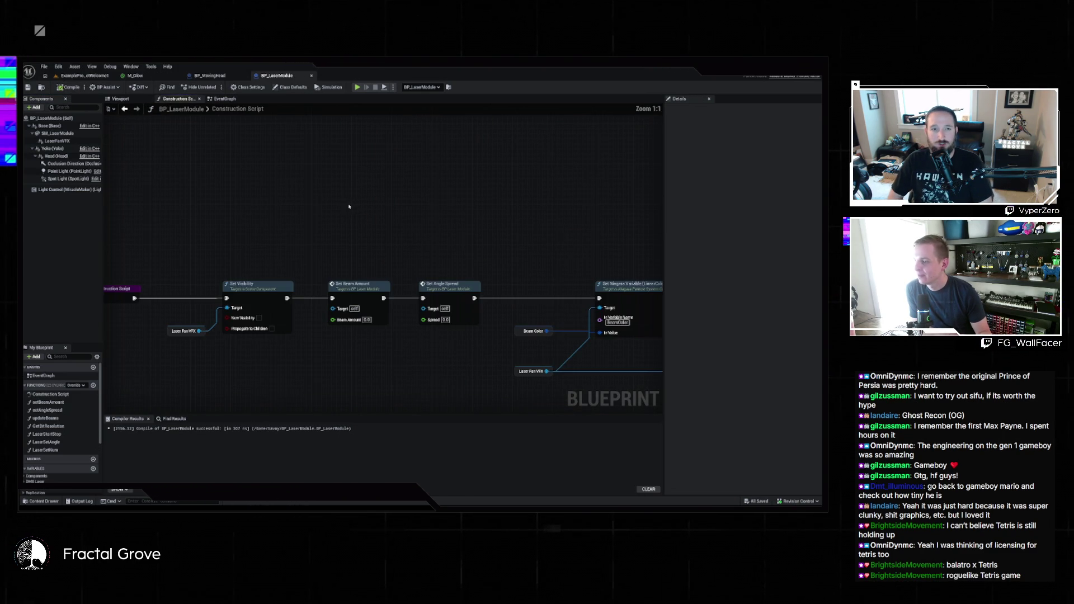
{"action": "scroll", "coordinate": [349, 206], "scroll_direction": "down", "scroll_amount": 1}
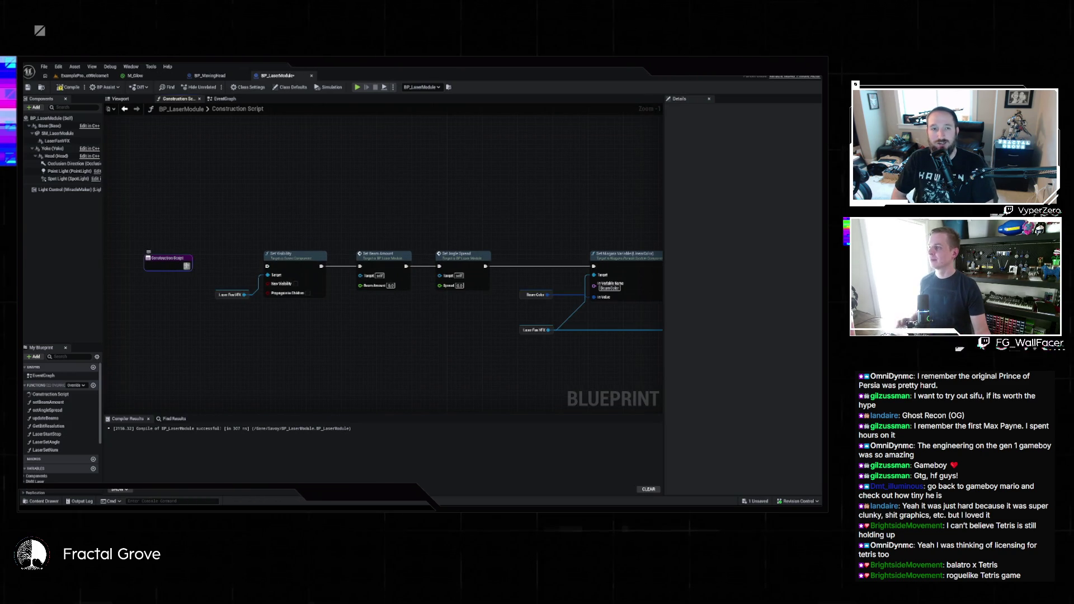
{"action": "left_click", "coordinate": [210, 75]}
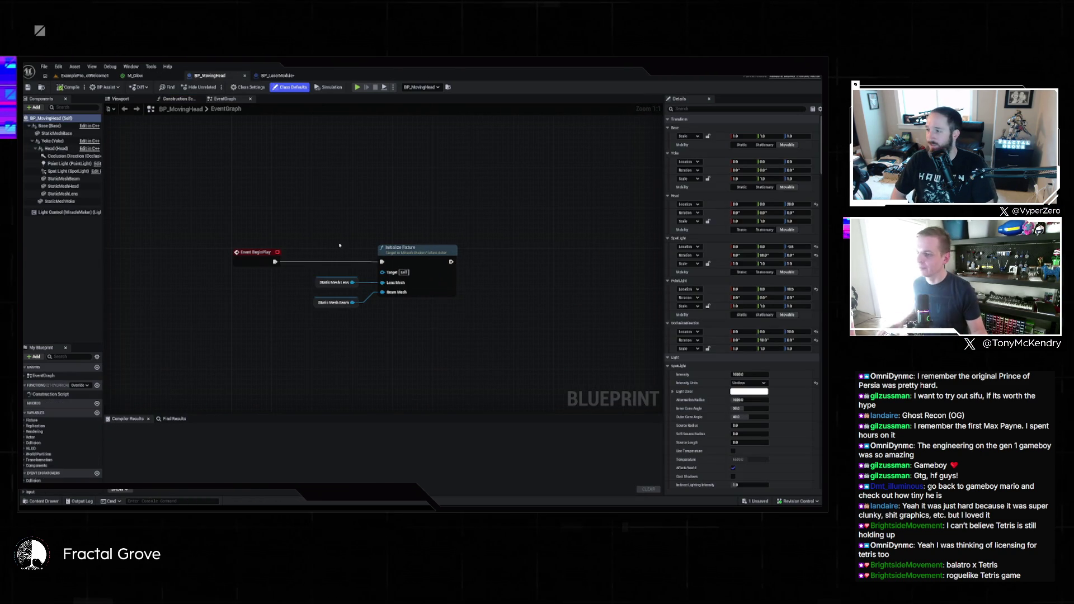
- Copy BP_MovingHead's Initialize Fixture with its Static Mesh Lens and Beam nodes into BP_LaserModule's EventGraph
{"action": "left_click_drag", "start_coordinate": [339, 245], "coordinate": [391, 305]}
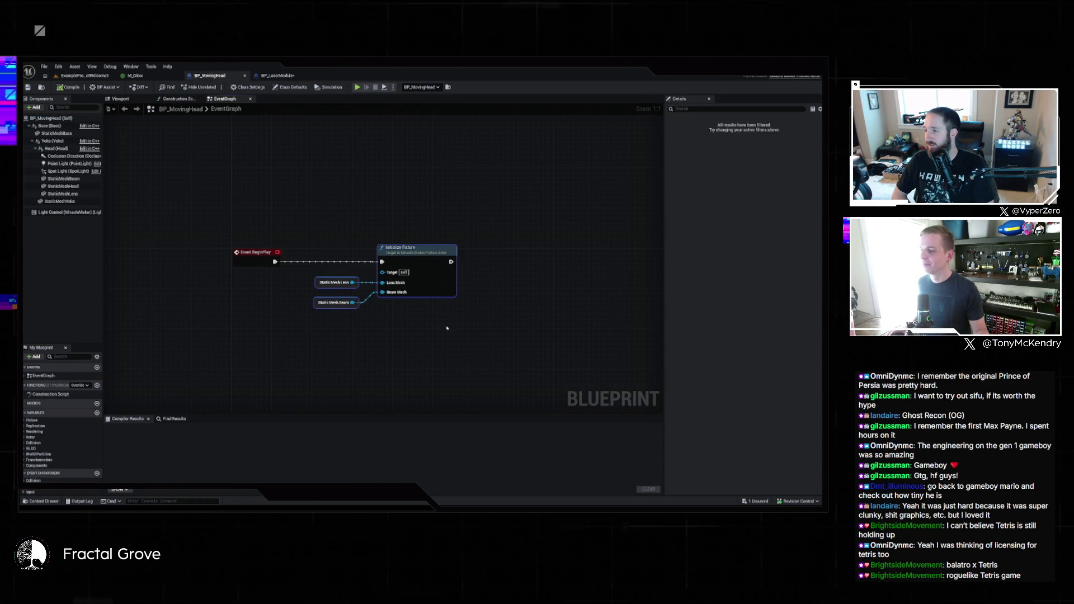
{"action": "left_click", "coordinate": [277, 76]}
{"action": "left_click", "coordinate": [224, 98]}
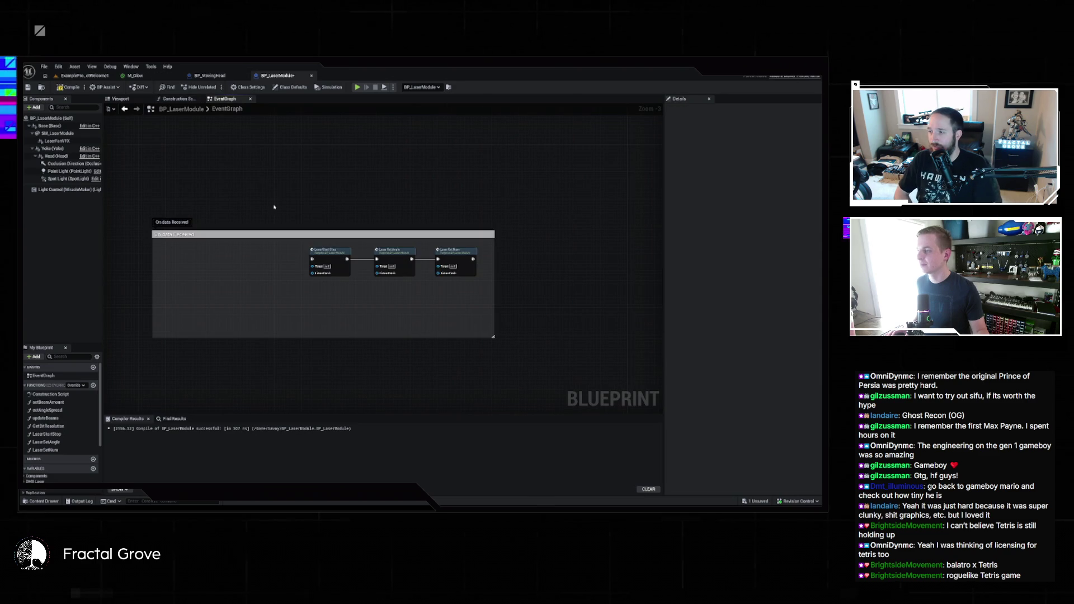
{"action": "scroll", "coordinate": [273, 206], "scroll_direction": "down", "scroll_amount": 3}
{"action": "left_click_drag", "start_coordinate": [274, 205], "coordinate": [259, 331]}
{"action": "scroll", "coordinate": [335, 279], "scroll_direction": "up", "scroll_amount": 4}
{"action": "left_click_drag", "start_coordinate": [389, 245], "coordinate": [259, 234]}
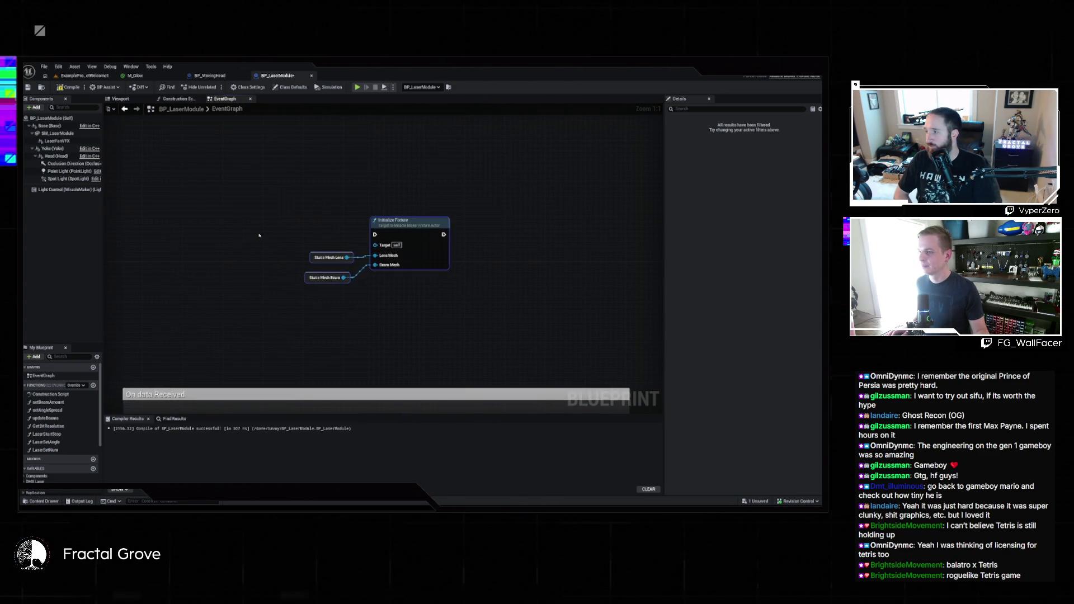
{"action": "scroll", "coordinate": [259, 235], "scroll_direction": "down", "scroll_amount": 1}
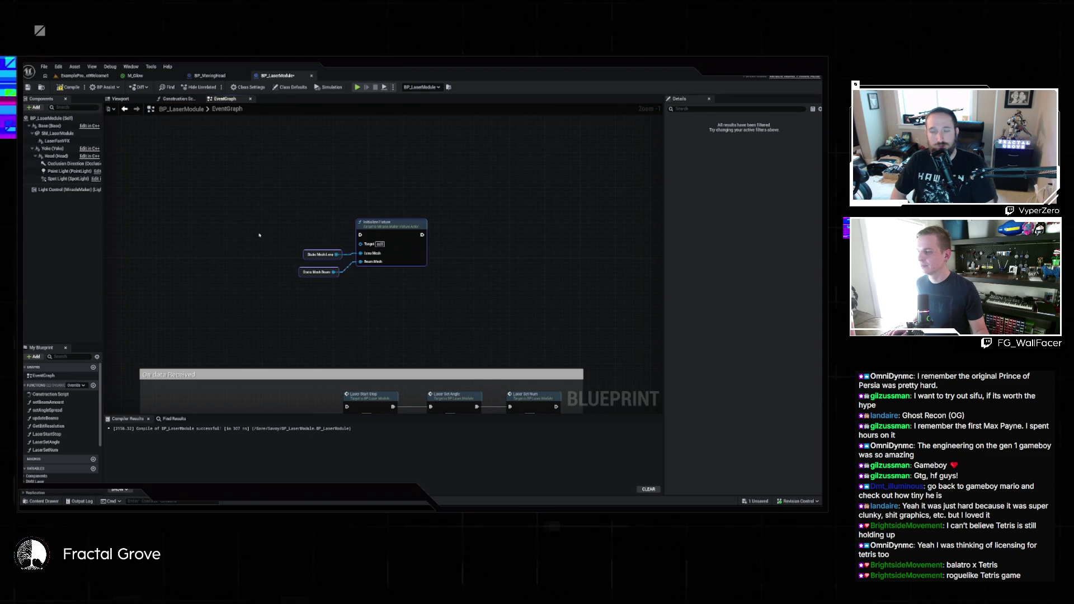
{"action": "right_click", "coordinate": [228, 234]}
- Add an Event BeginPlay node and wire it into Initialize Fixture's execution input
{"action": "type", "text": "beginpl"}
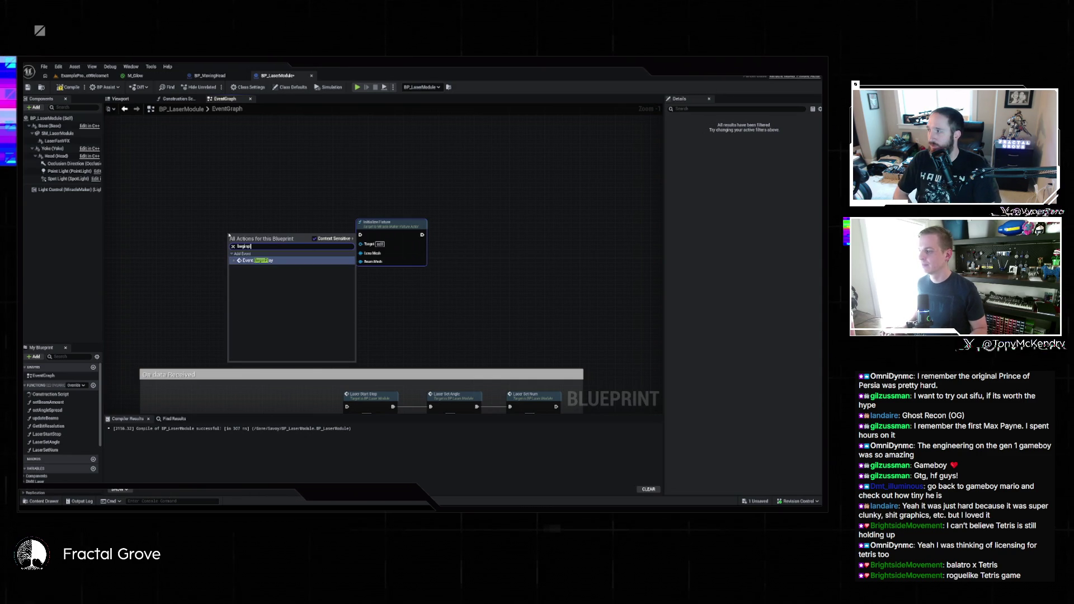
{"action": "key", "text": "Return"}
{"action": "left_click_drag", "start_coordinate": [272, 245], "coordinate": [360, 235]}
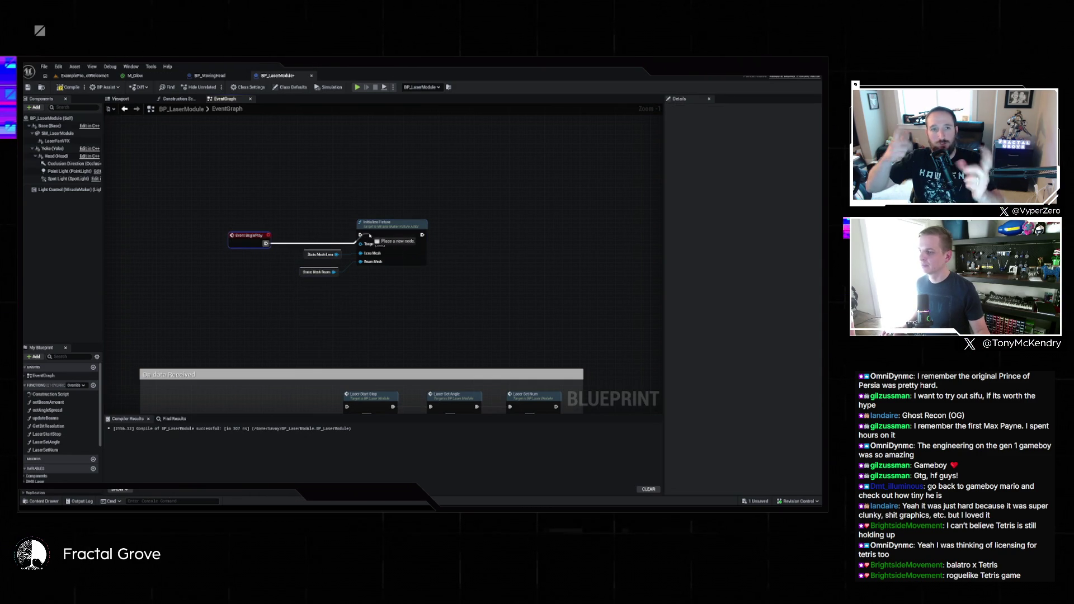
{"action": "left_click_drag", "start_coordinate": [250, 237], "coordinate": [245, 229]}
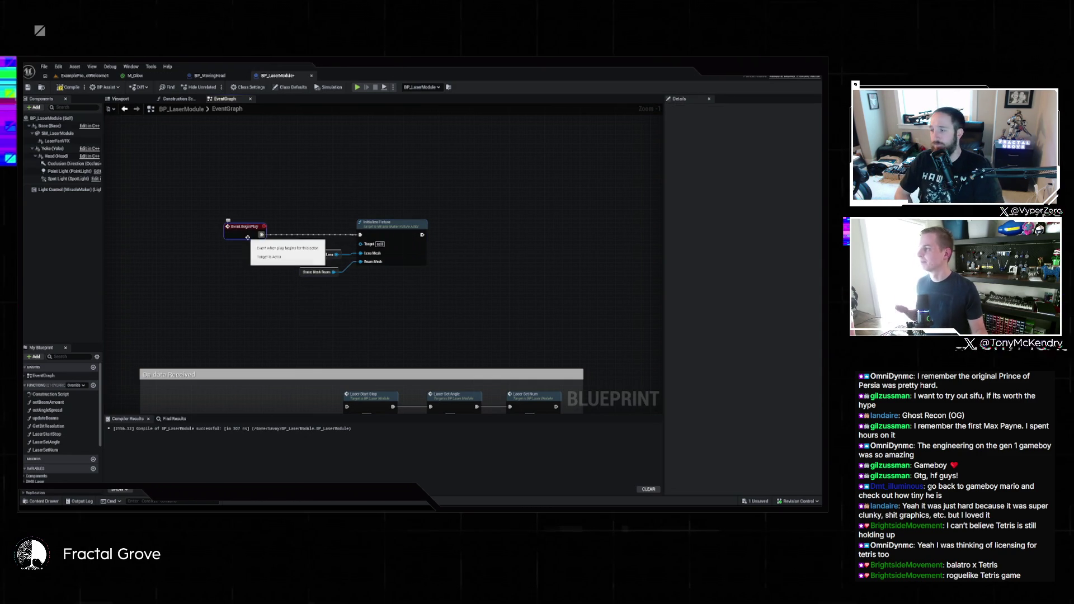
- Remove the Static Mesh Lens and Beam nodes and compile BP_LaserModule
{"action": "left_click", "coordinate": [61, 134]}
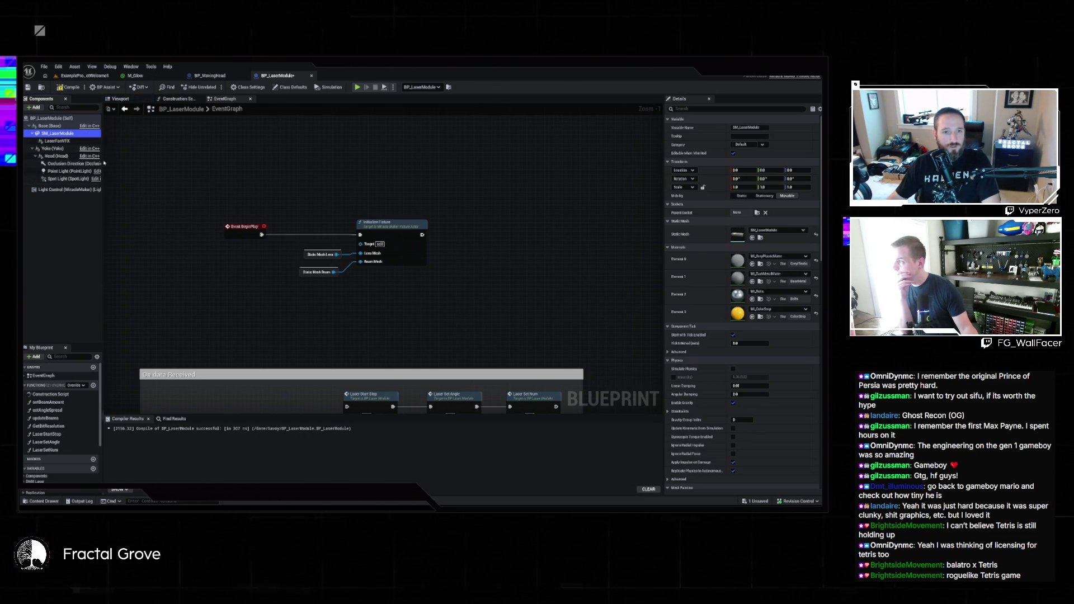
{"action": "left_click_drag", "start_coordinate": [296, 246], "coordinate": [335, 278]}
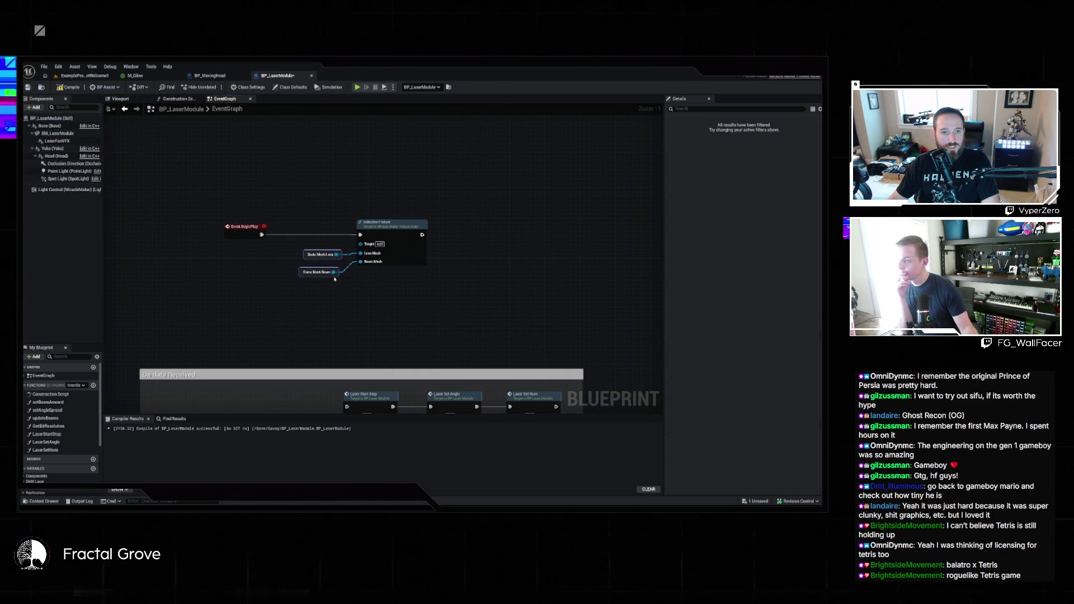
{"action": "key", "text": "Delete"}
{"action": "left_click", "coordinate": [68, 87]}
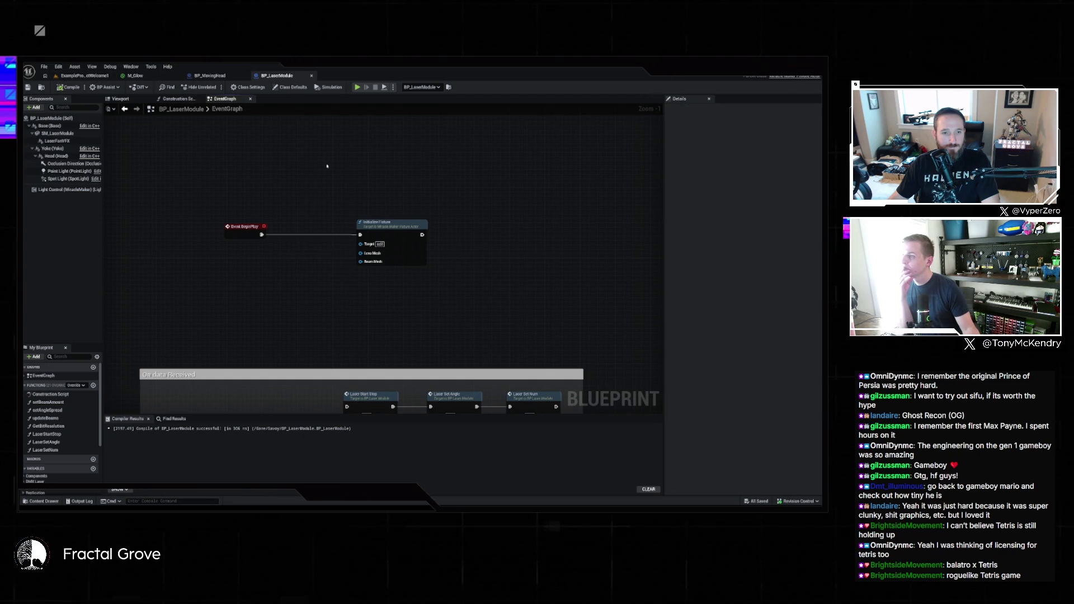
{"action": "scroll", "coordinate": [327, 166], "scroll_direction": "down", "scroll_amount": 3}
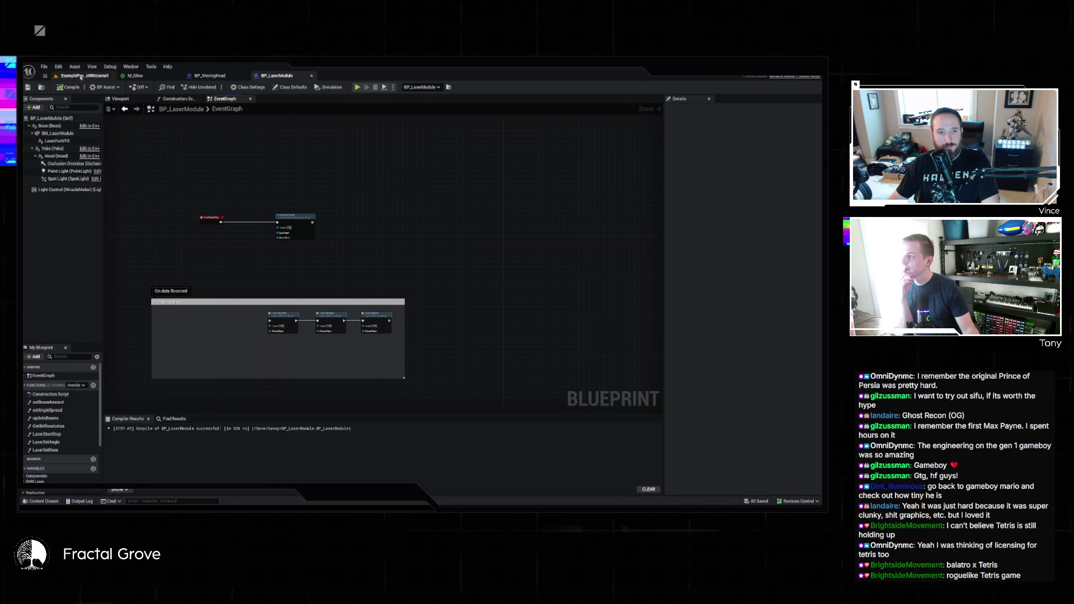
- Give the placed laser module Light Id 'LaserTest', Display Name 'Laser Test' and Fixture Type Laser
{"action": "left_click", "coordinate": [81, 77]}
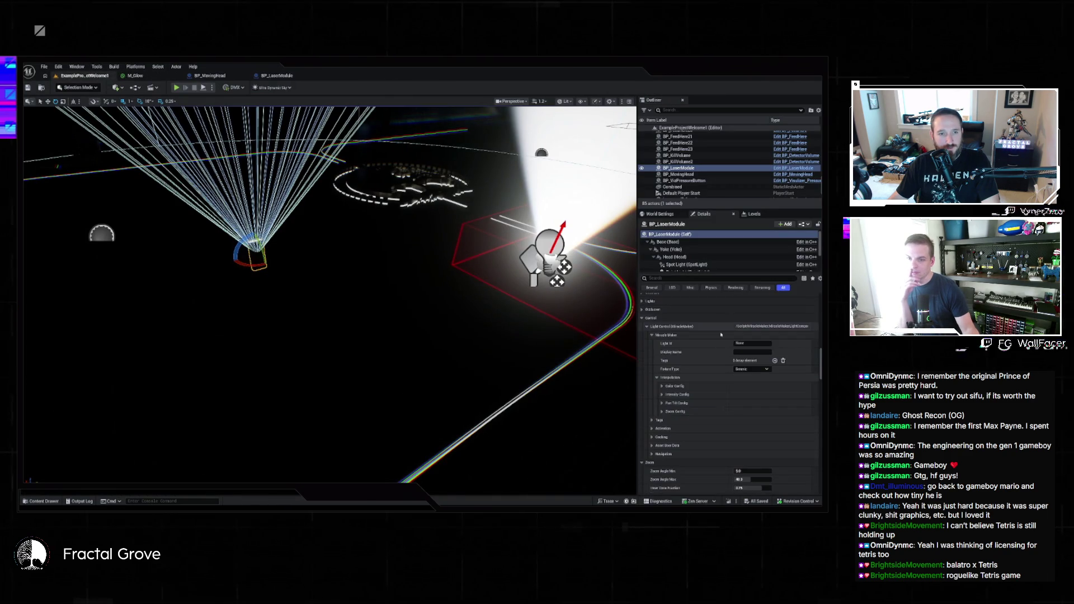
{"action": "left_click", "coordinate": [752, 343]}
{"action": "type", "text": "LaserTest"}
{"action": "key", "text": "Tab"}
{"action": "type", "text": "Laser"}
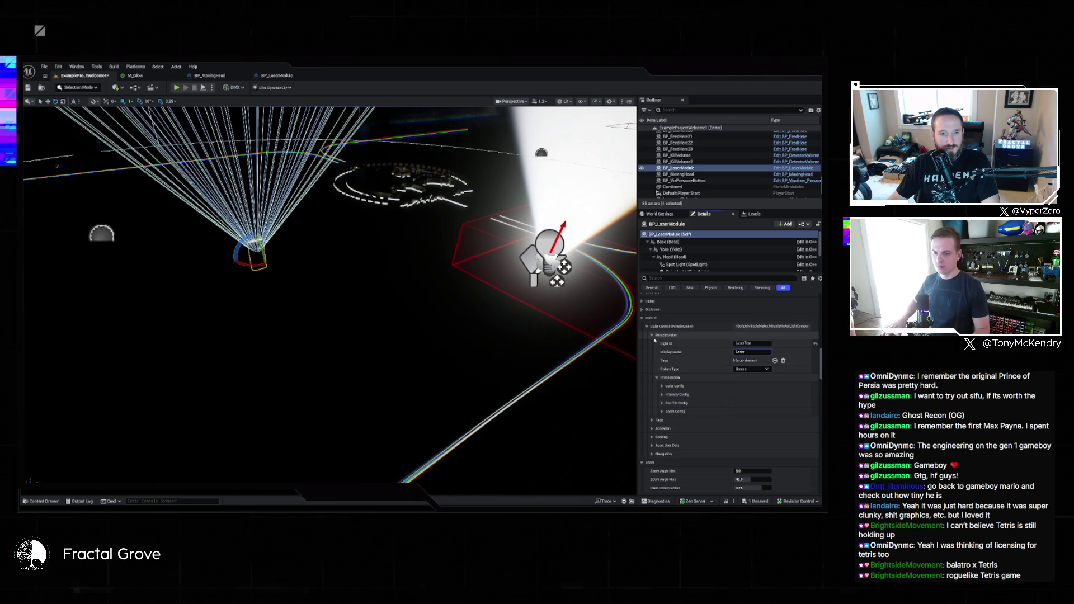
{"action": "type", "text": " Test"}
{"action": "left_click", "coordinate": [752, 369]}
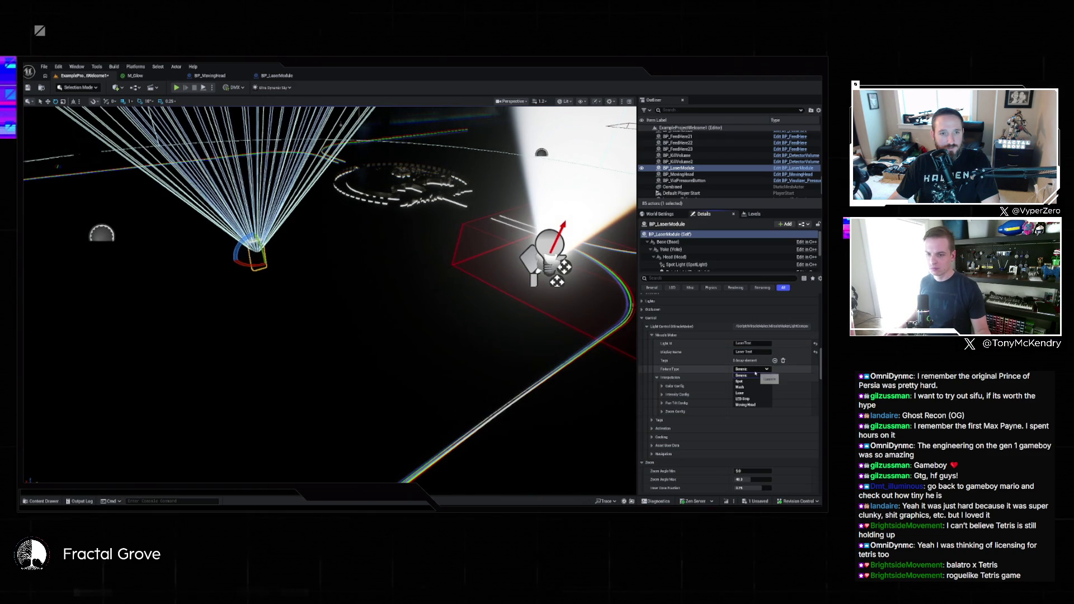
{"action": "left_click", "coordinate": [739, 393]}
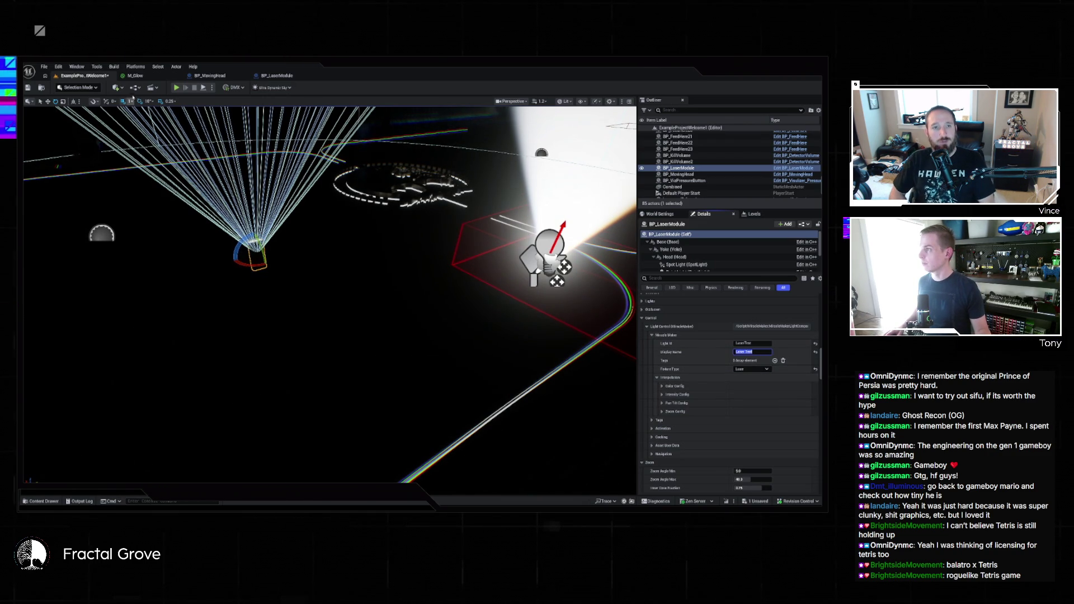
{"action": "left_click", "coordinate": [277, 75]}
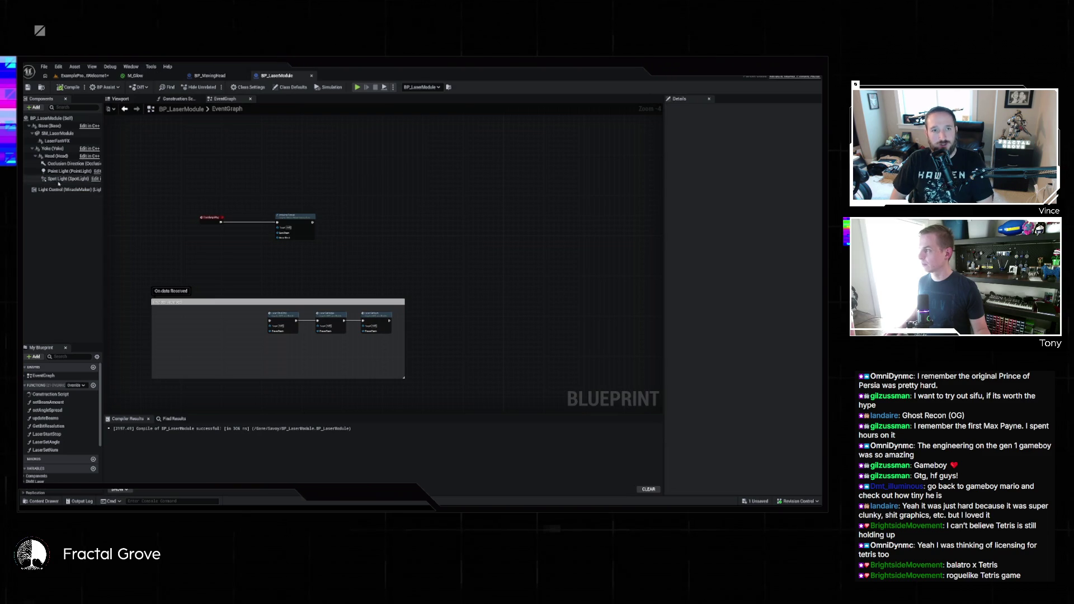
- Set the Light Control component's default Fixture Type to Laser and compile BP_LaserModule
{"action": "left_click", "coordinate": [85, 189]}
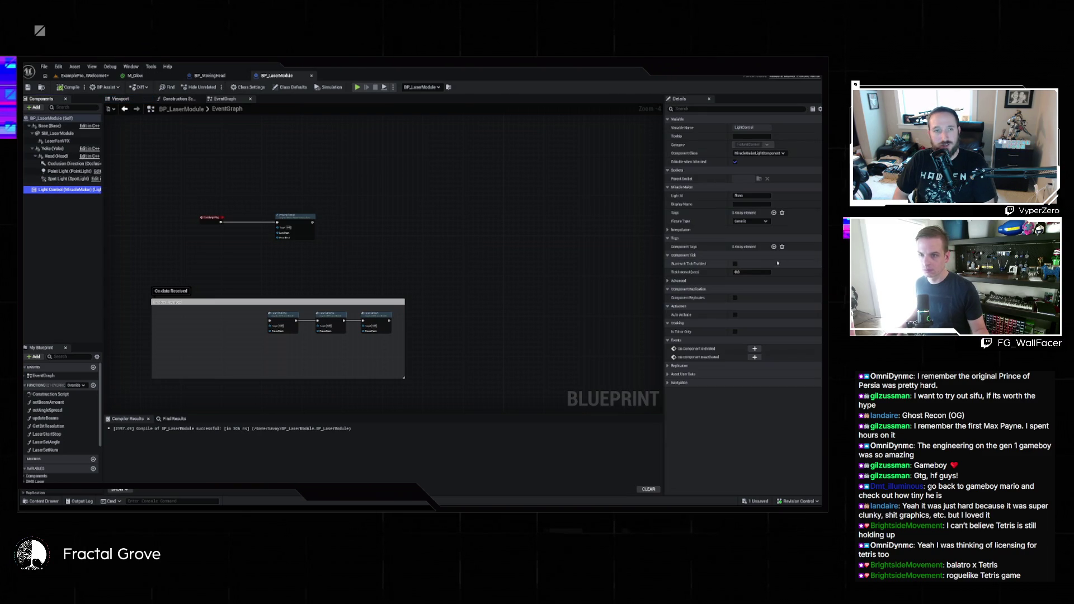
{"action": "left_click", "coordinate": [749, 220]}
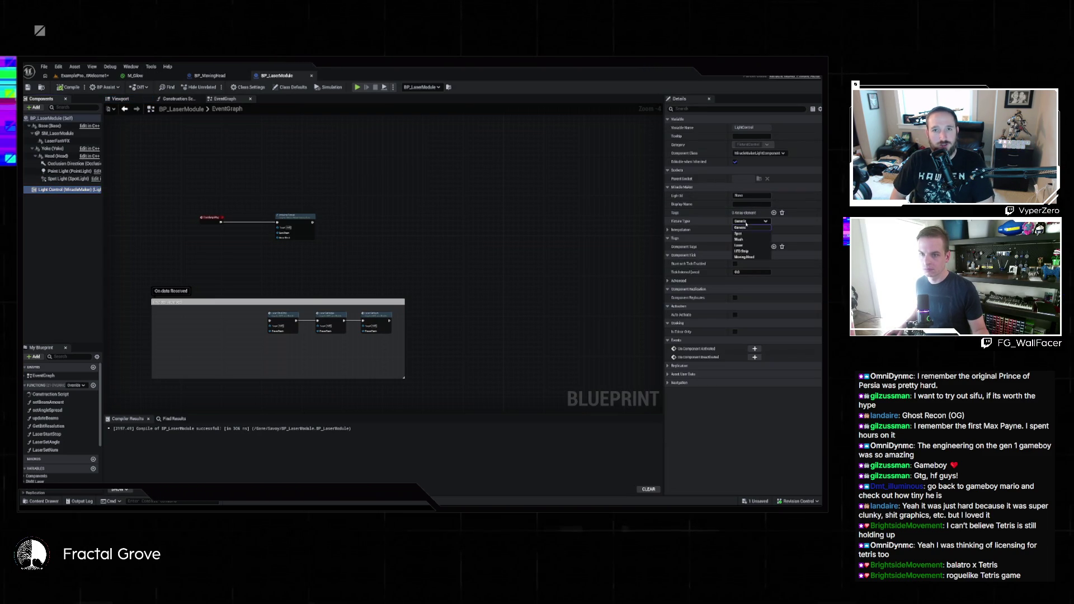
{"action": "left_click", "coordinate": [744, 246]}
{"action": "left_click", "coordinate": [668, 230]}
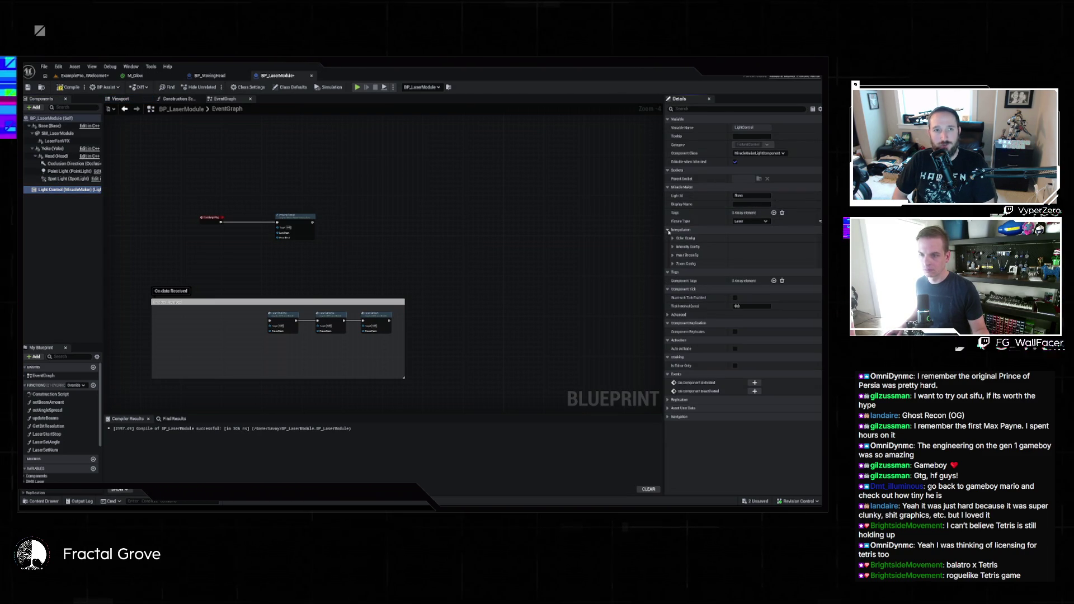
{"action": "key", "text": "ctrl+s"}
- Collapse Light Control's colour interpolation settings and return to the level editor
{"action": "left_click", "coordinate": [61, 189]}
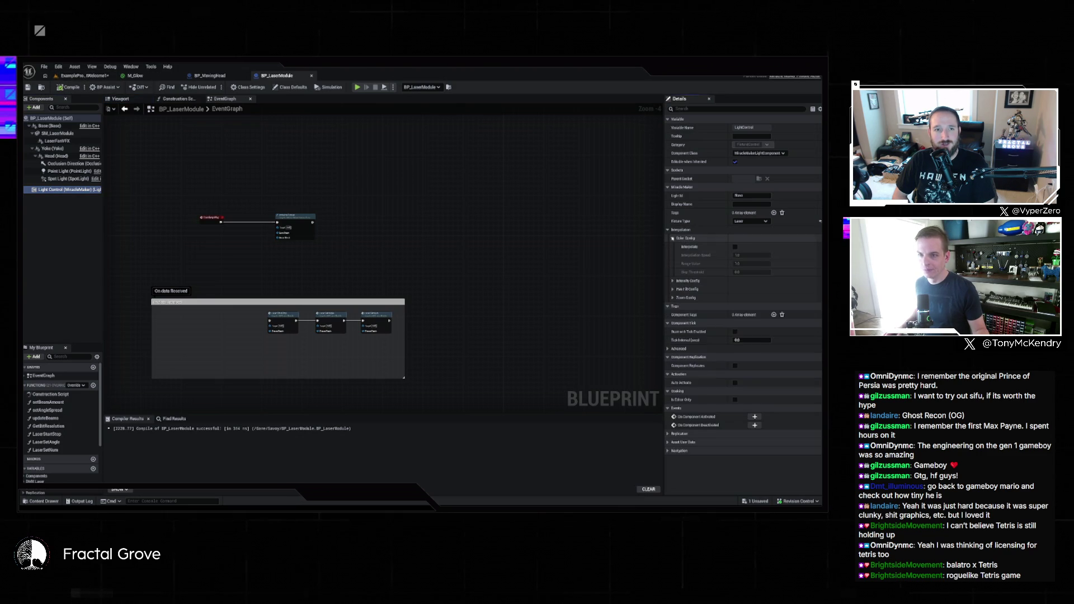
{"action": "left_click", "coordinate": [673, 237]}
{"action": "left_click", "coordinate": [673, 238]}
{"action": "left_click", "coordinate": [673, 238]}
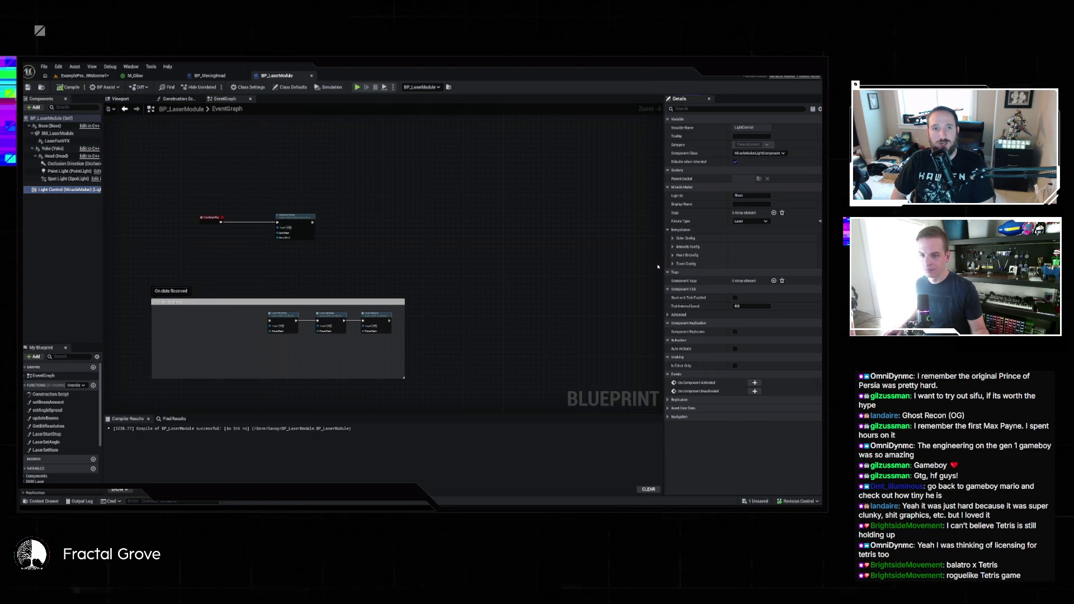
{"action": "left_click", "coordinate": [72, 76]}
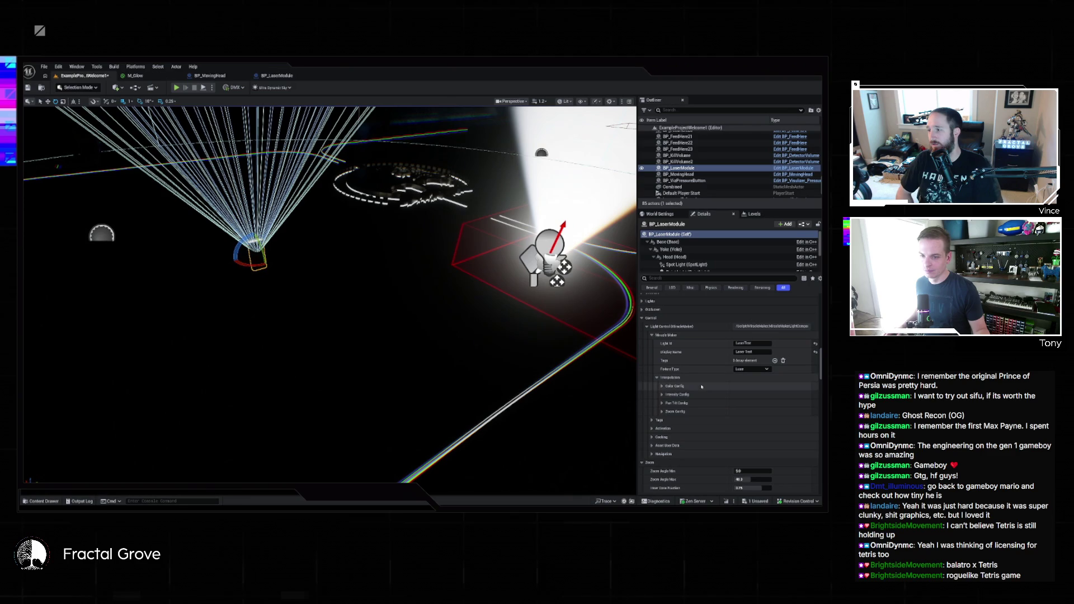
{"action": "scroll", "coordinate": [723, 372], "scroll_direction": "down", "scroll_amount": 2}
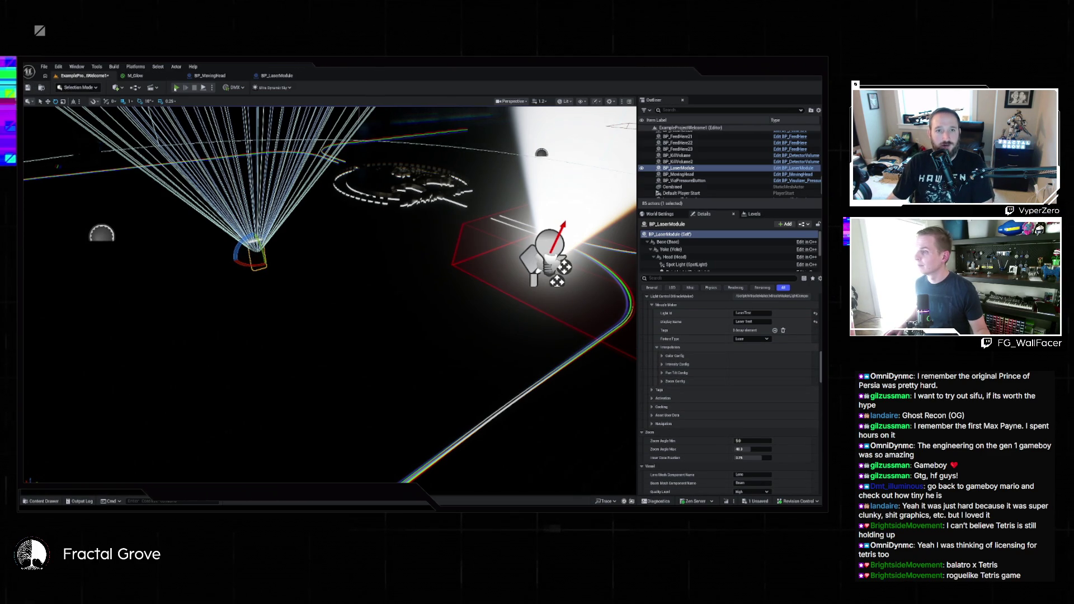
- Play the level in the editor and bring up the Fractal Grove Venue Control web panel
{"action": "key", "text": "alt+p"}
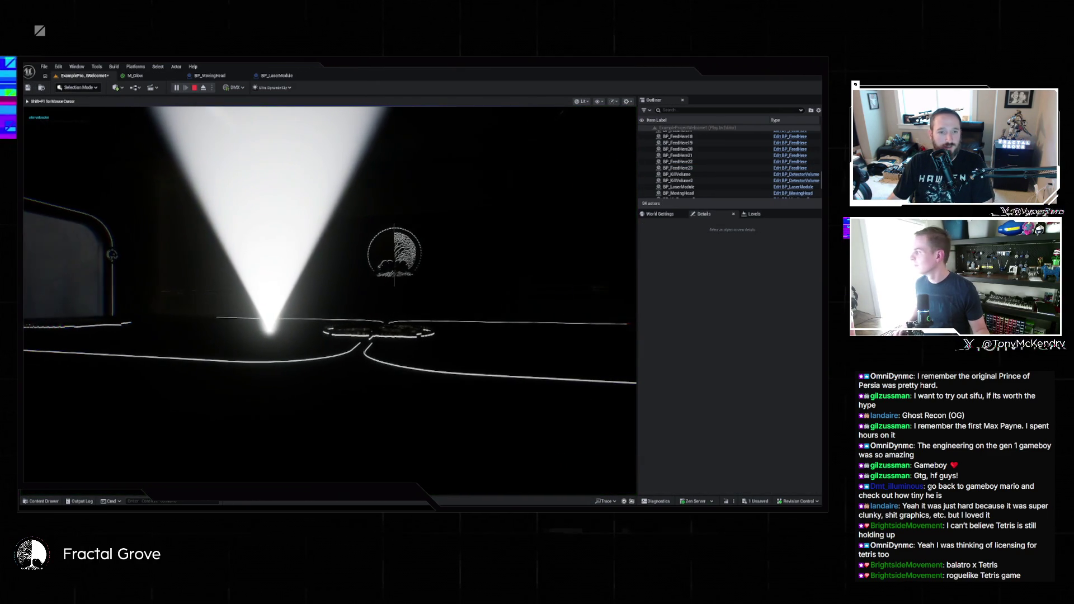
{"action": "key", "text": "super"}
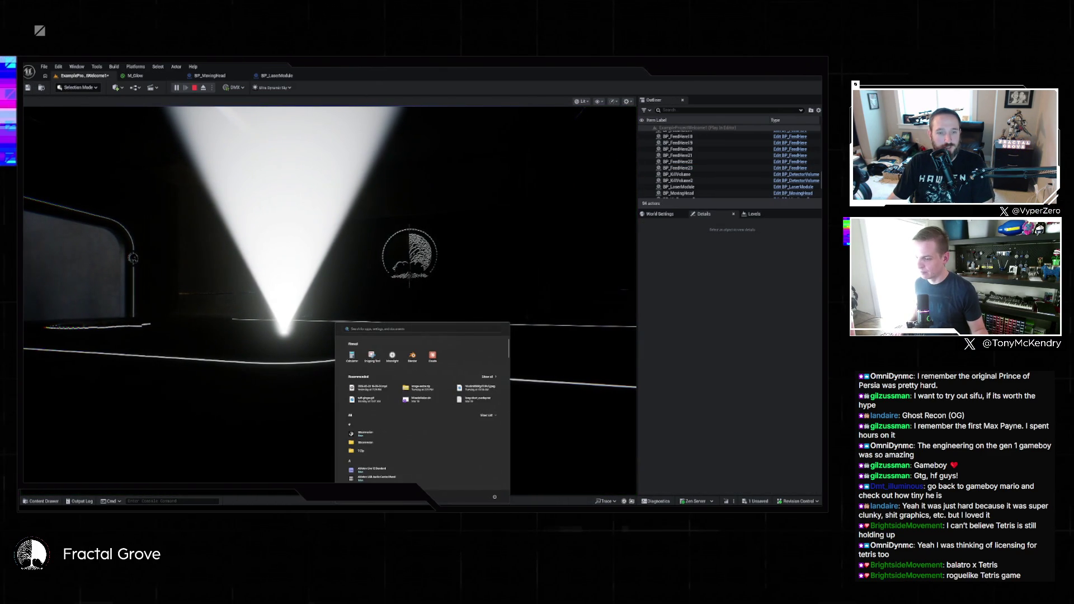
{"action": "key", "text": "alt+Tab"}
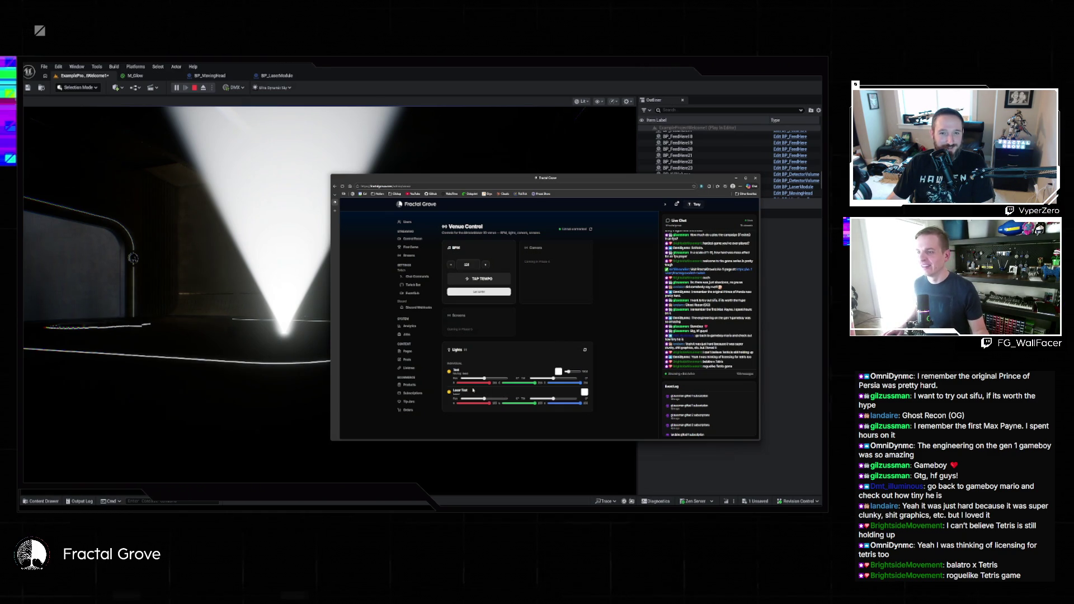
- Close the Venue Control panel to see the running level's glowing floor light
{"action": "left_click", "coordinate": [283, 319]}
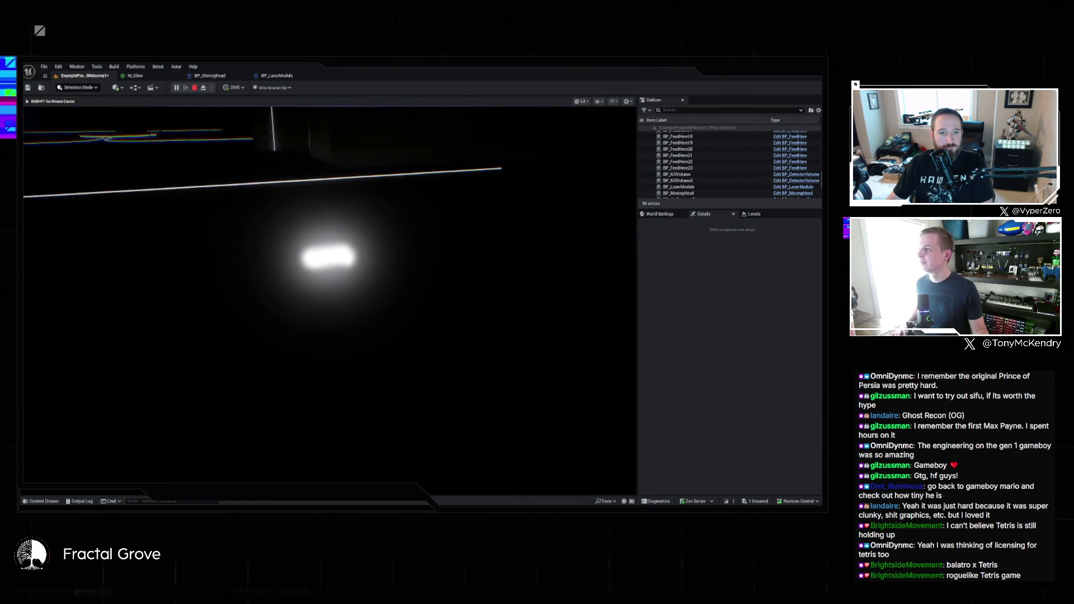
- Raise Laser Test's red value to 255 in Venue Control, then stop the play session
{"action": "key", "text": "super"}
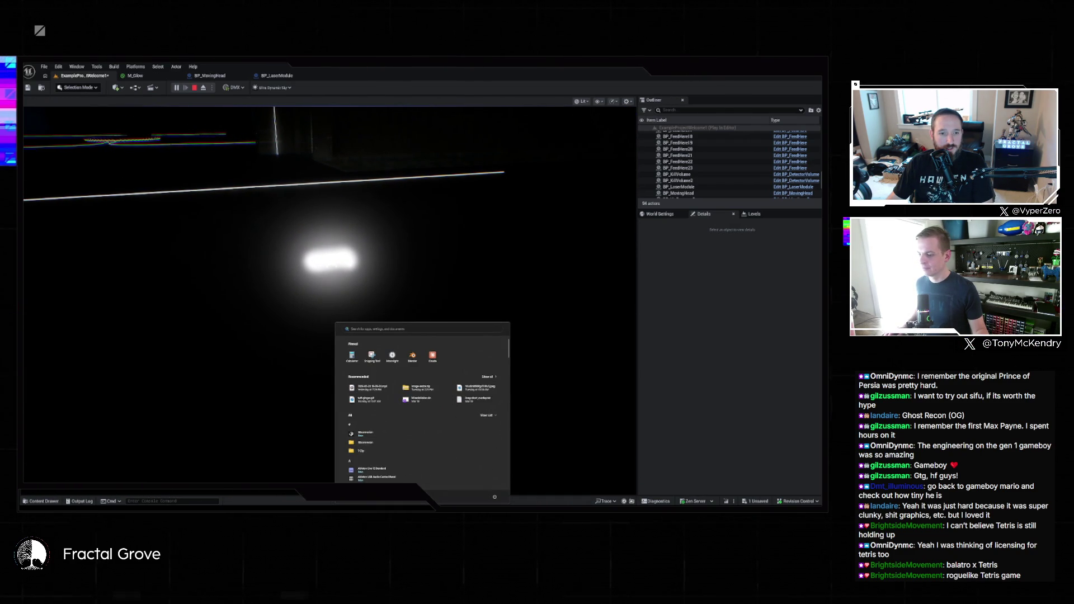
{"action": "left_click", "coordinate": [441, 506]}
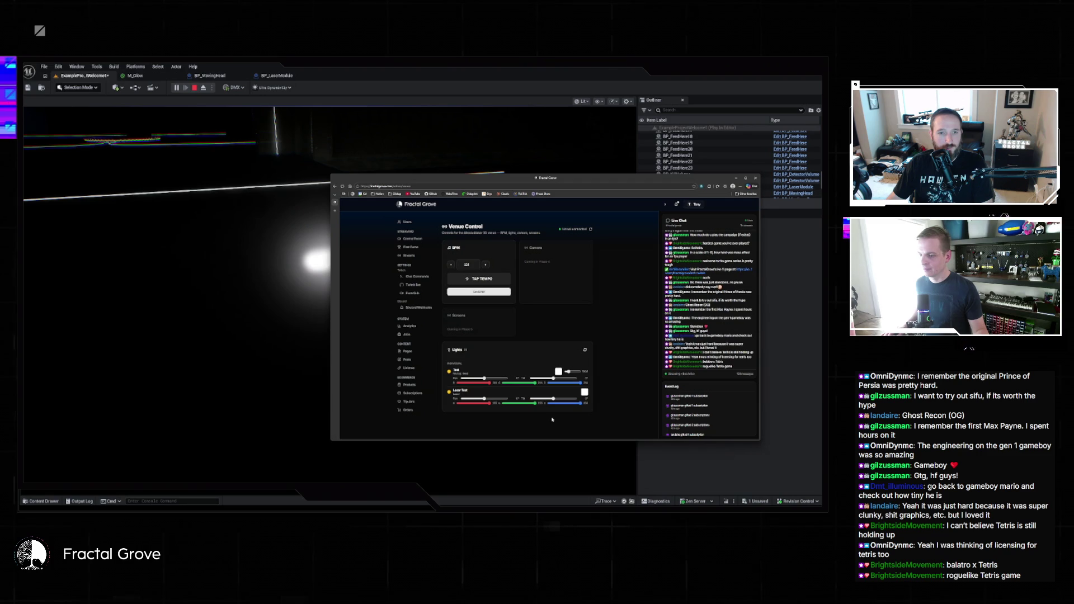
{"action": "left_click_drag", "start_coordinate": [330, 317], "coordinate": [475, 318]}
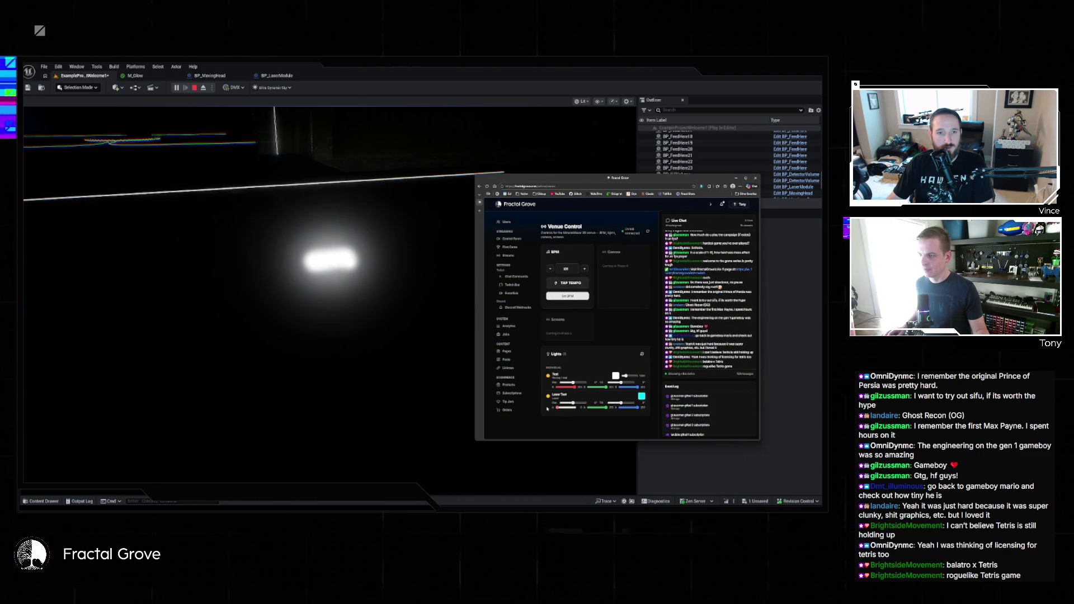
{"action": "left_click_drag", "start_coordinate": [554, 407], "coordinate": [618, 410]}
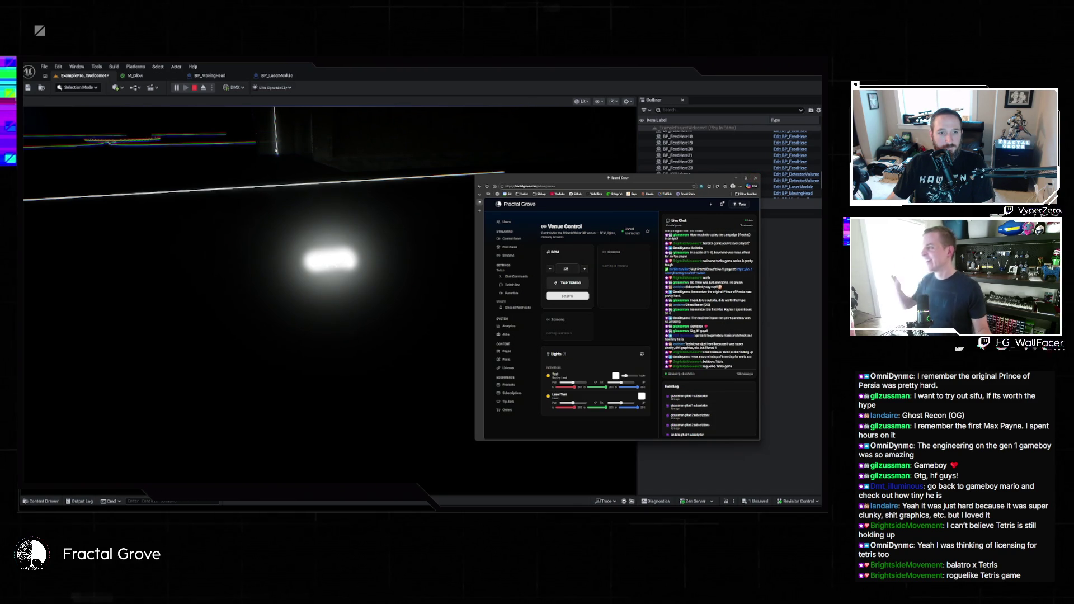
{"action": "left_click", "coordinate": [194, 88]}
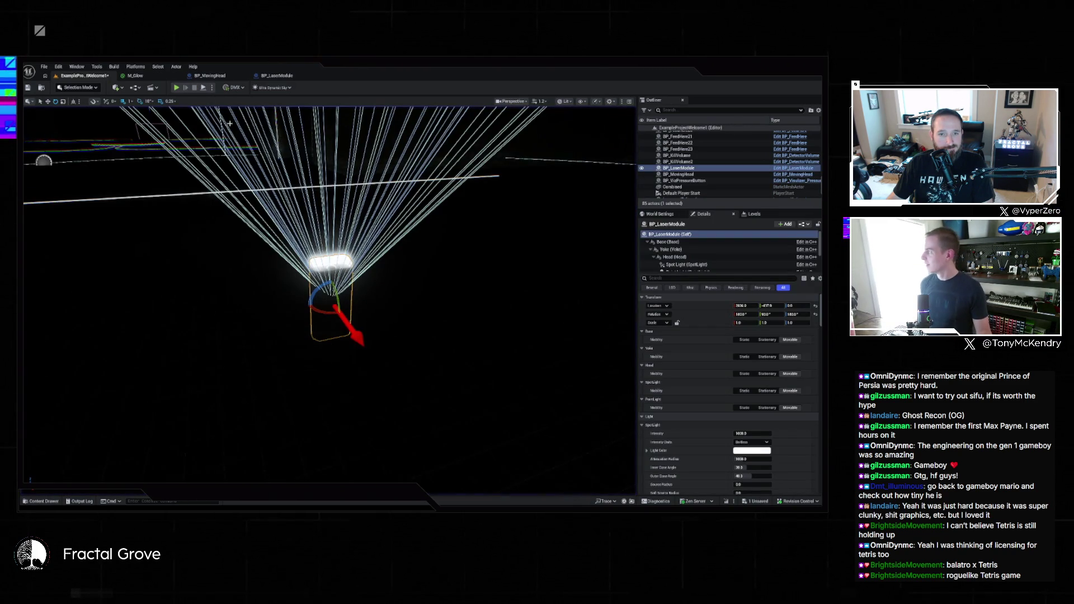
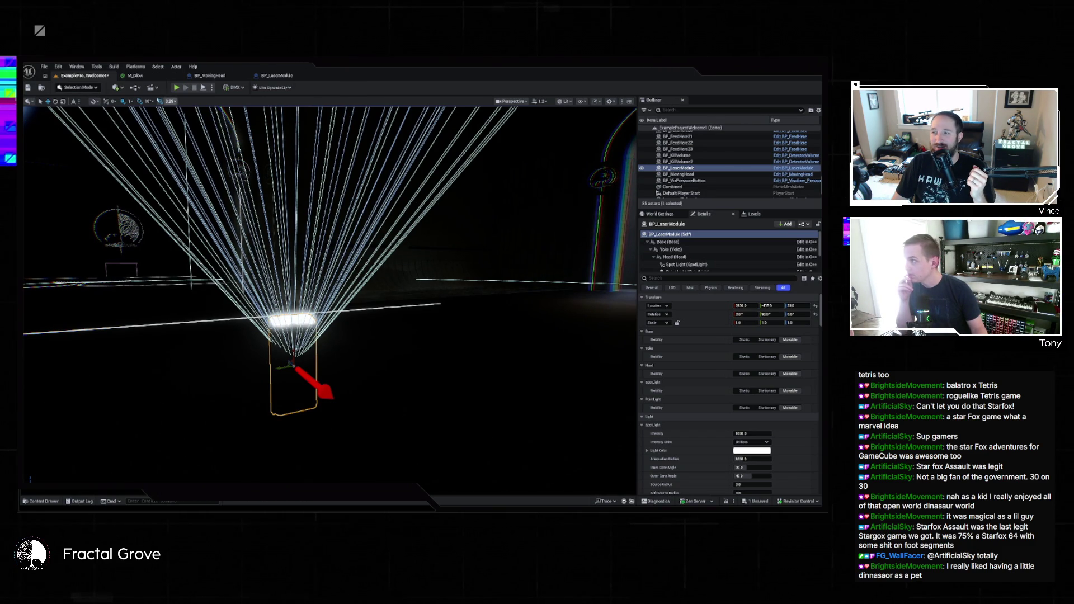
- Bring the project's BP_LaserModule forward and open the Content Drawer at the top-level Content folder
{"action": "left_click", "coordinate": [285, 75]}
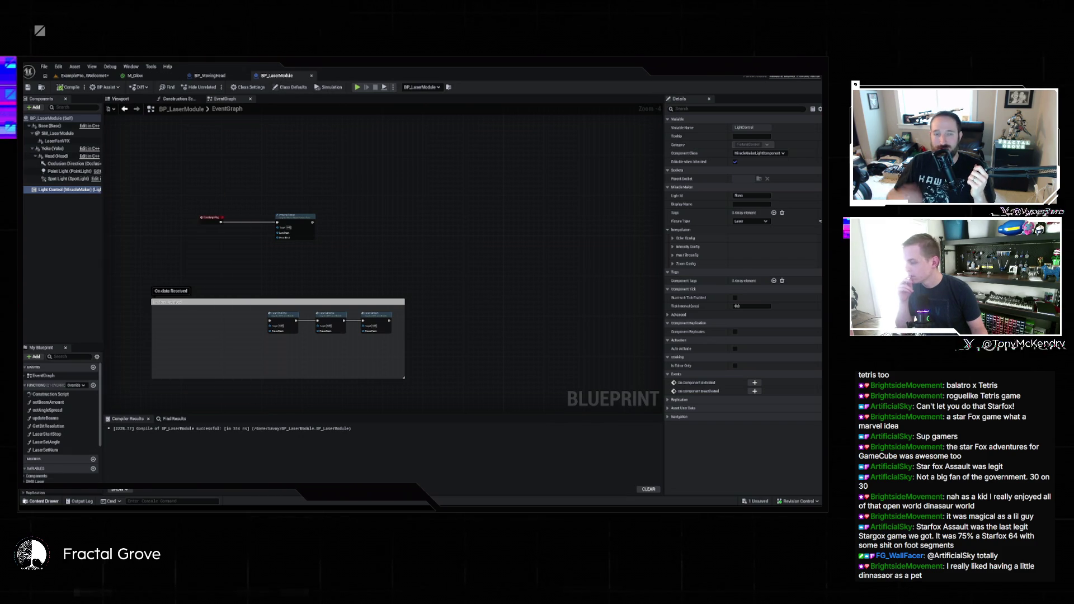
{"action": "key", "text": "ctrl+space"}
{"action": "key", "text": "alt+Left"}
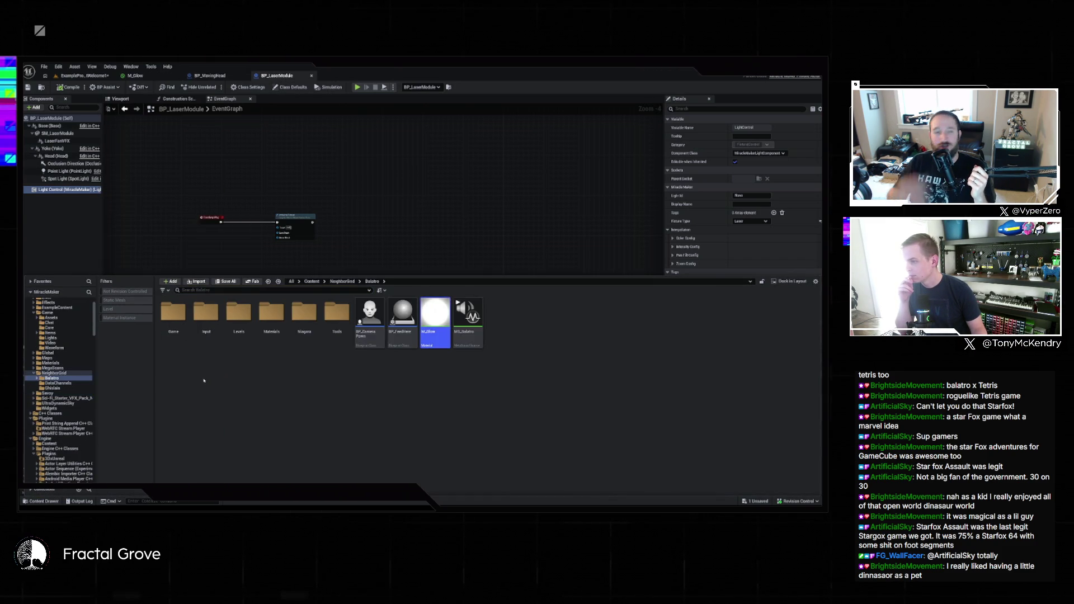
{"action": "right_click", "coordinate": [204, 380]}
{"action": "left_click", "coordinate": [337, 389]}
{"action": "key", "text": "alt+Left"}
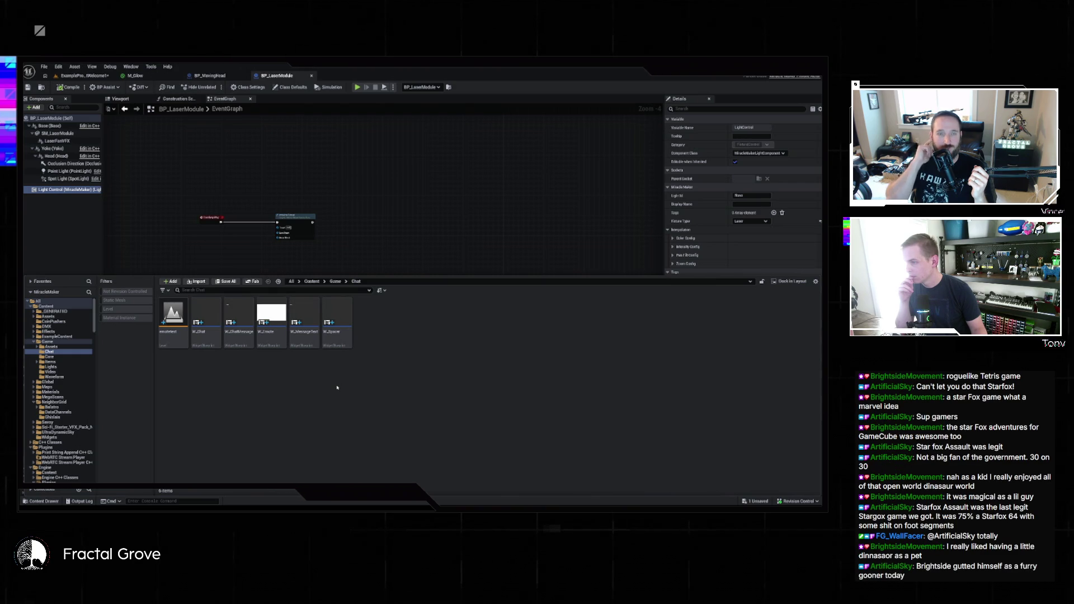
- Browse to Engine > Plugins > DMX Fixtures > Laser and open the plugin's BP_LaserModule Blueprint
{"action": "scroll", "coordinate": [65, 463], "scroll_direction": "down", "scroll_amount": 5}
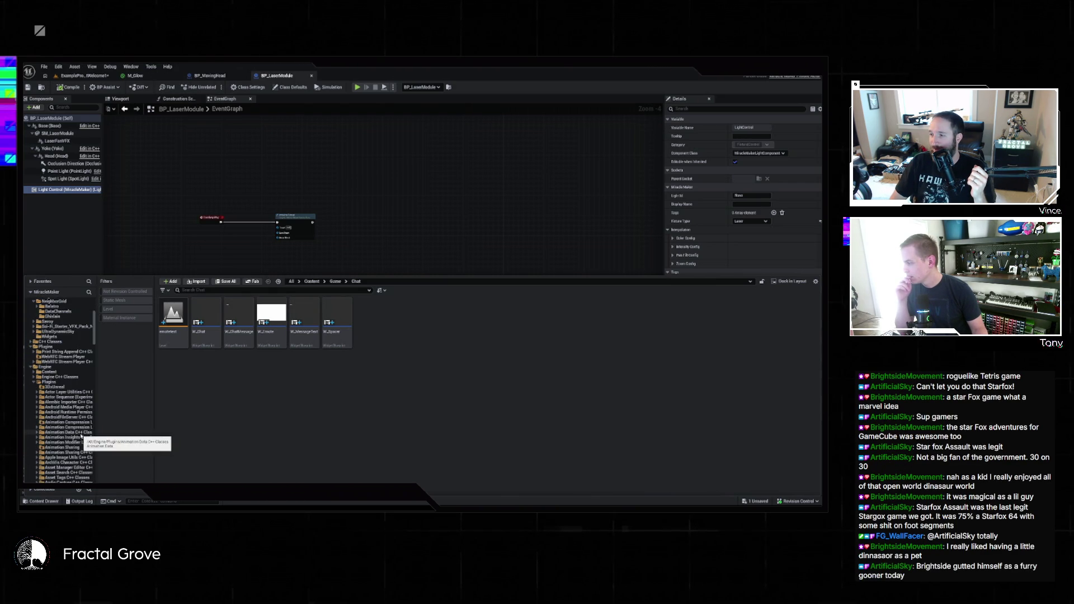
{"action": "scroll", "coordinate": [79, 441], "scroll_direction": "down", "scroll_amount": 5}
{"action": "scroll", "coordinate": [79, 442], "scroll_direction": "down", "scroll_amount": 15}
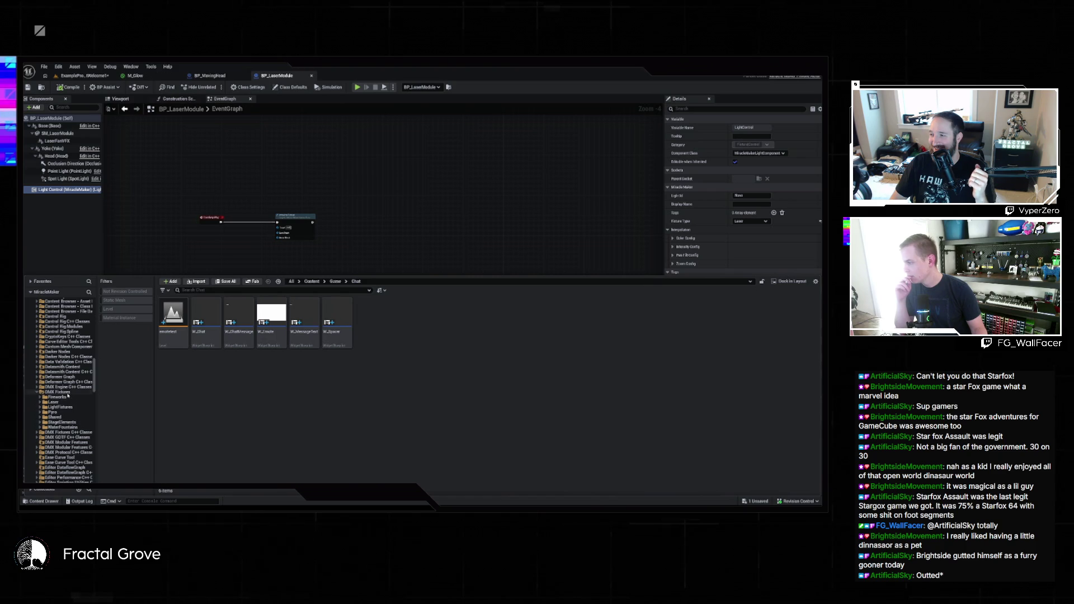
{"action": "left_click", "coordinate": [67, 392]}
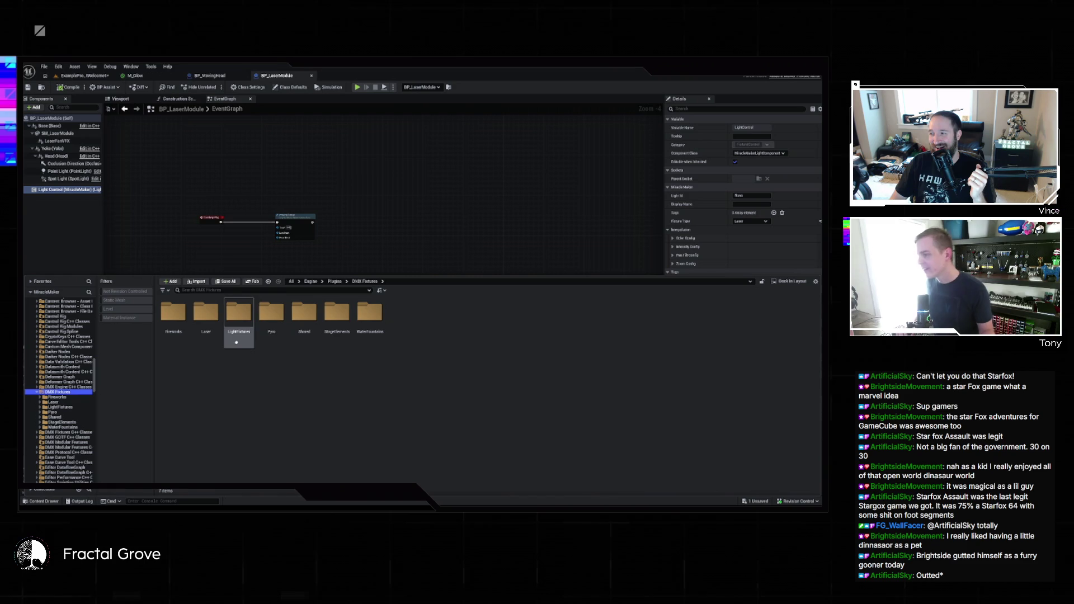
{"action": "double_click", "coordinate": [206, 319]}
{"action": "left_click", "coordinate": [239, 333]}
{"action": "double_click", "coordinate": [240, 336]}
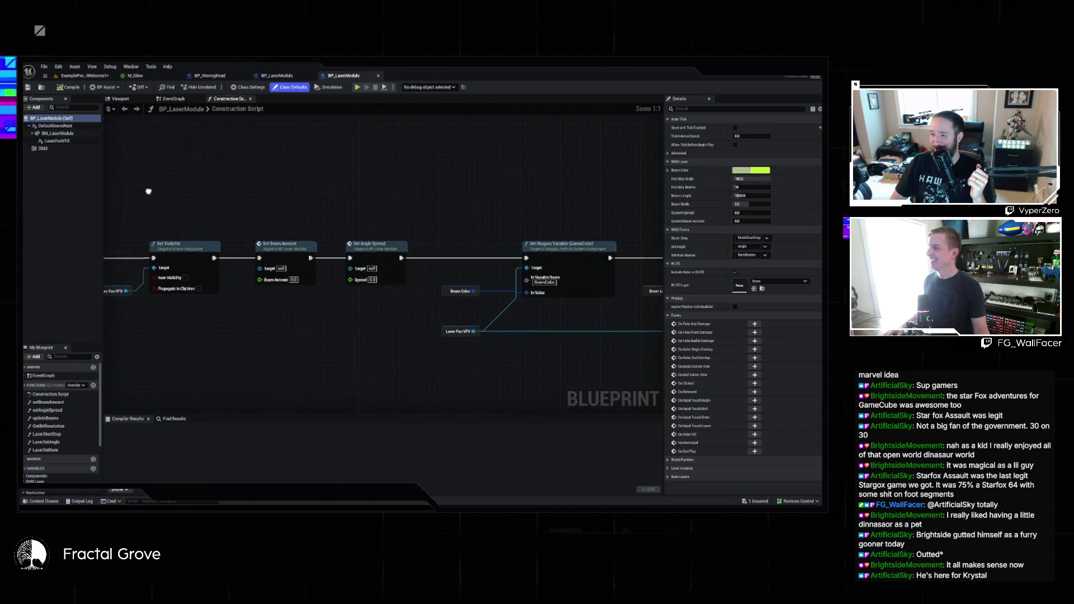
- Select the LaserFanVFX component and browse to its VFX_LaserFan Niagara system asset
{"action": "left_click", "coordinate": [57, 141]}
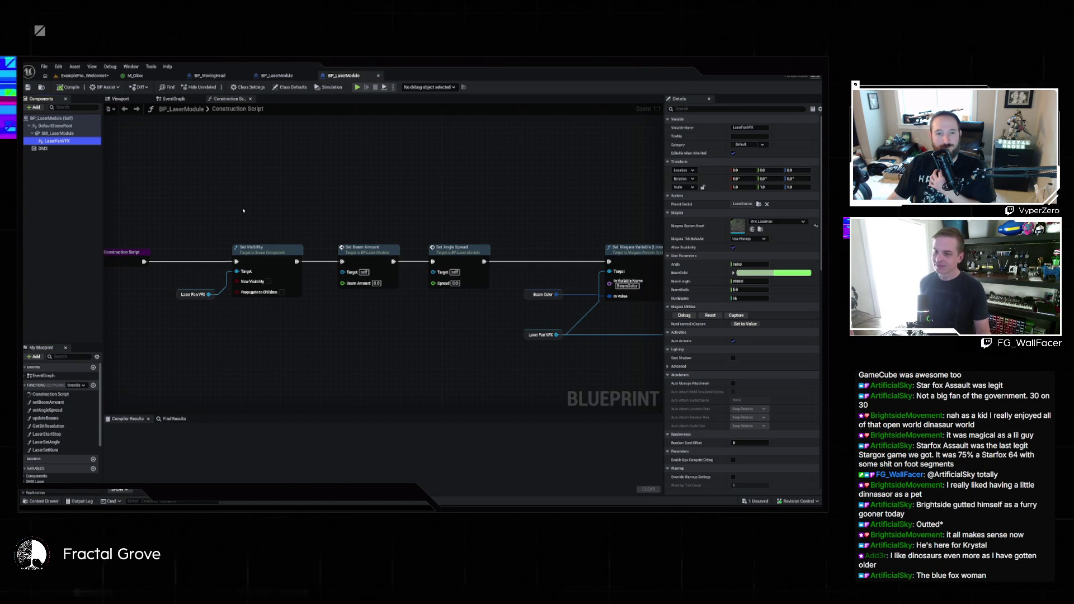
{"action": "scroll", "coordinate": [242, 210], "scroll_direction": "down", "scroll_amount": 4}
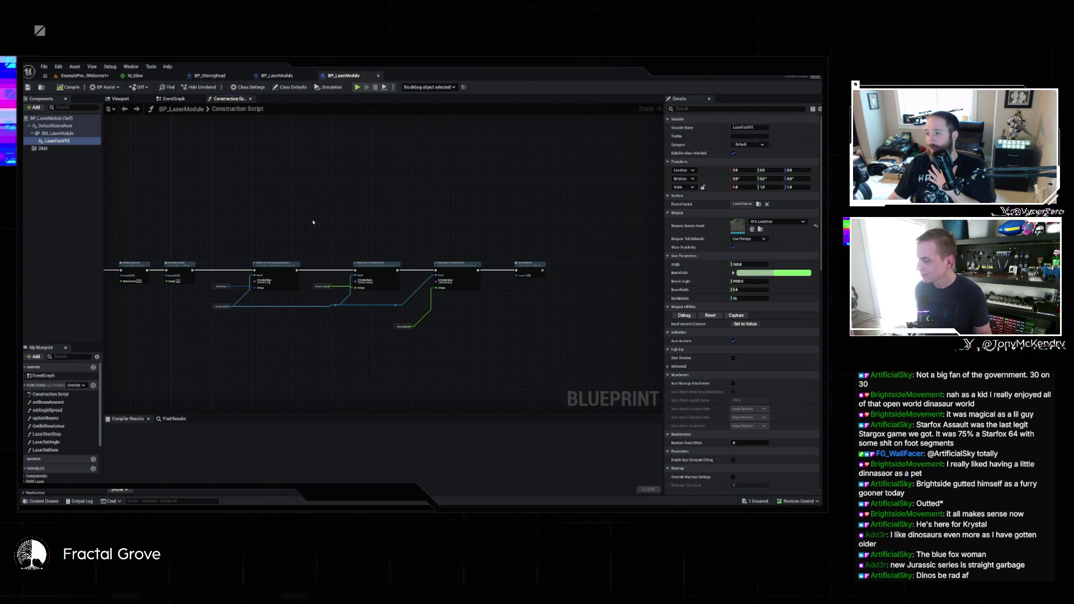
{"action": "left_click_drag", "start_coordinate": [300, 232], "coordinate": [570, 216]}
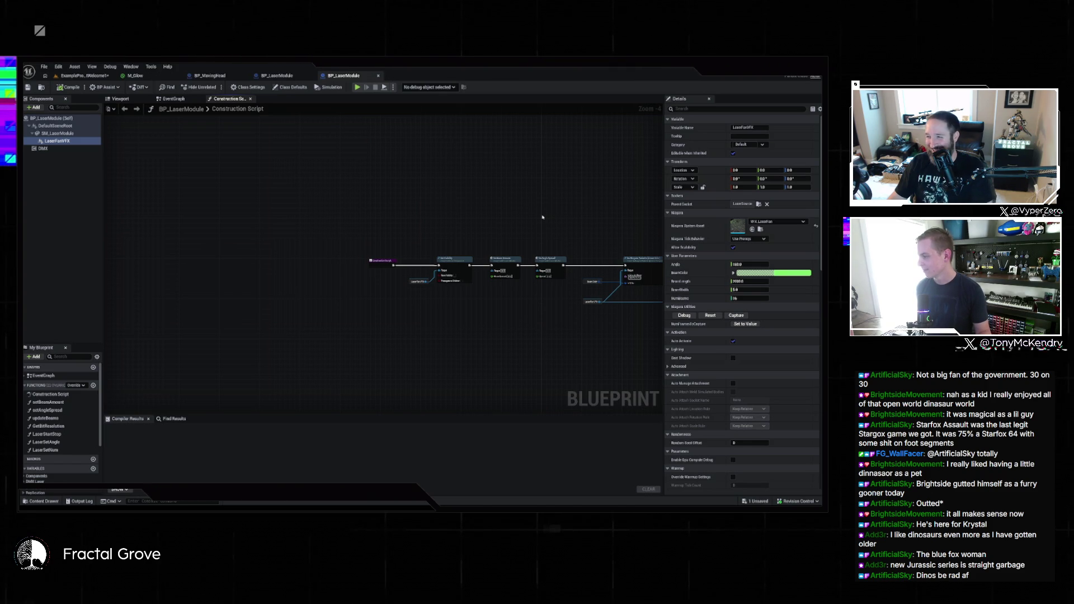
{"action": "scroll", "coordinate": [540, 219], "scroll_direction": "up", "scroll_amount": 4}
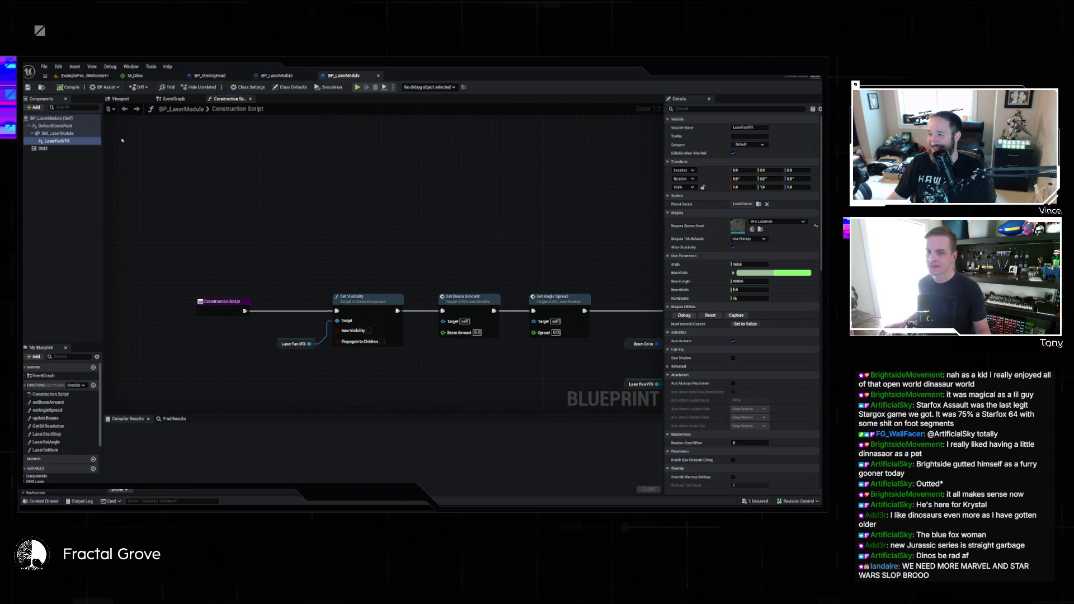
{"action": "left_click", "coordinate": [760, 230]}
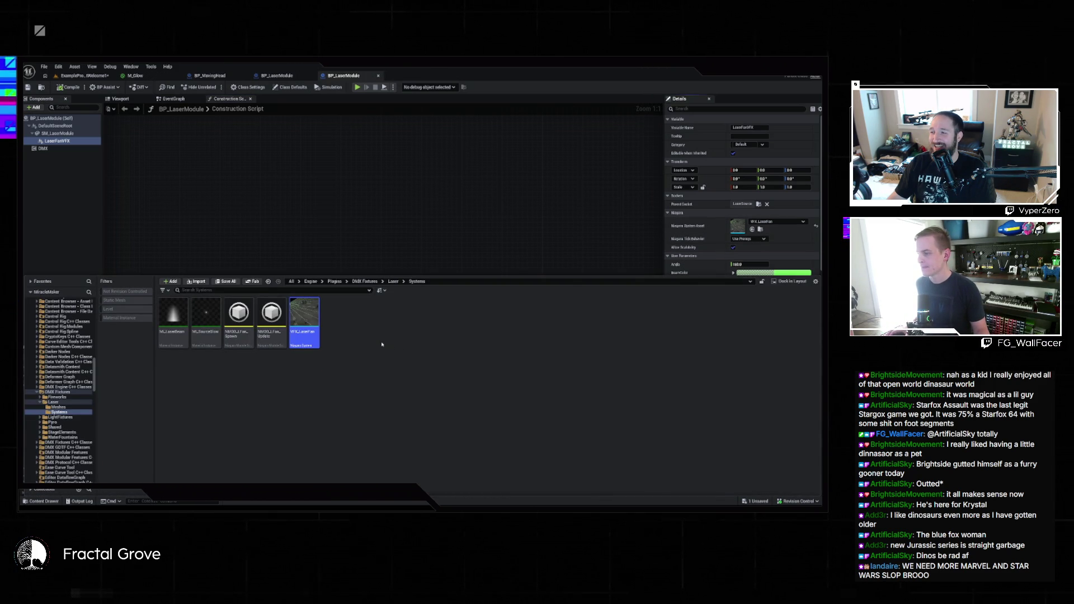
- Try migrating VFX_LaserFan through Asset Actions > Migrate, then cancel the migration
{"action": "right_click", "coordinate": [313, 319]}
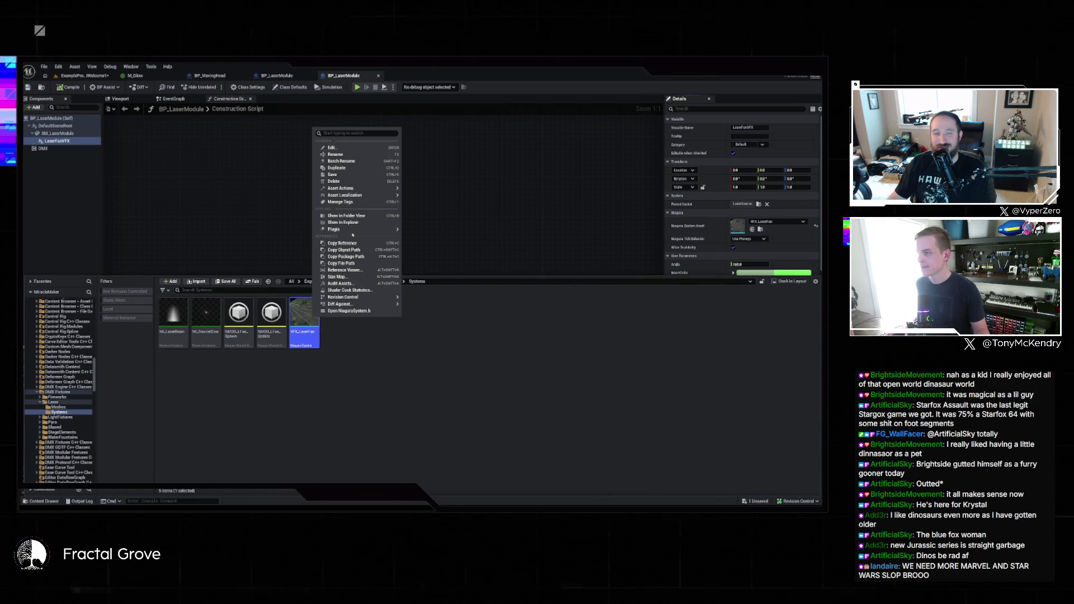
{"action": "mouse_move", "coordinate": [369, 189]}
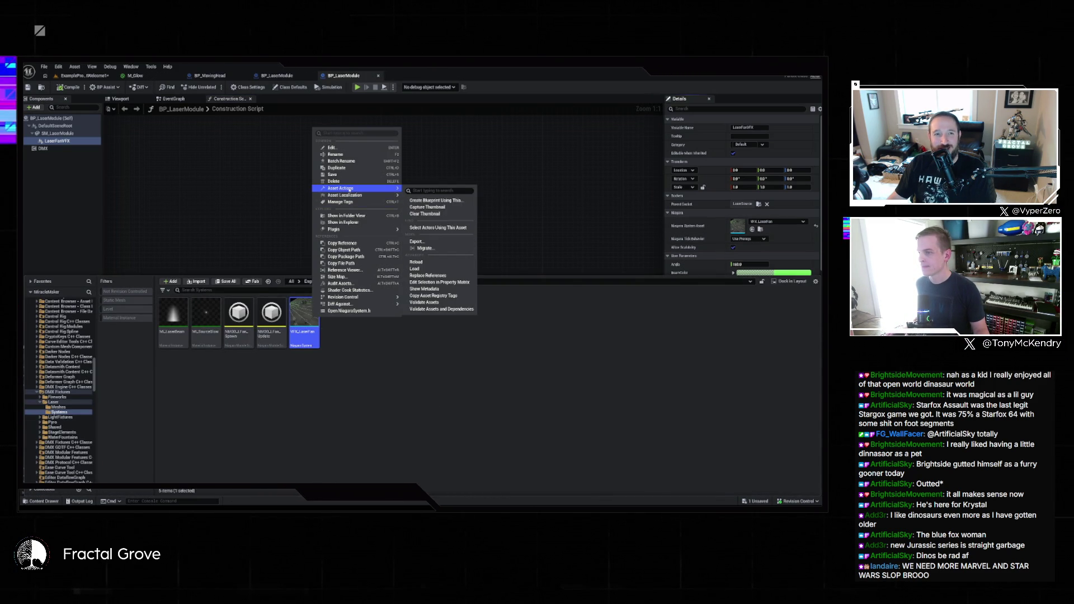
{"action": "left_click", "coordinate": [423, 248]}
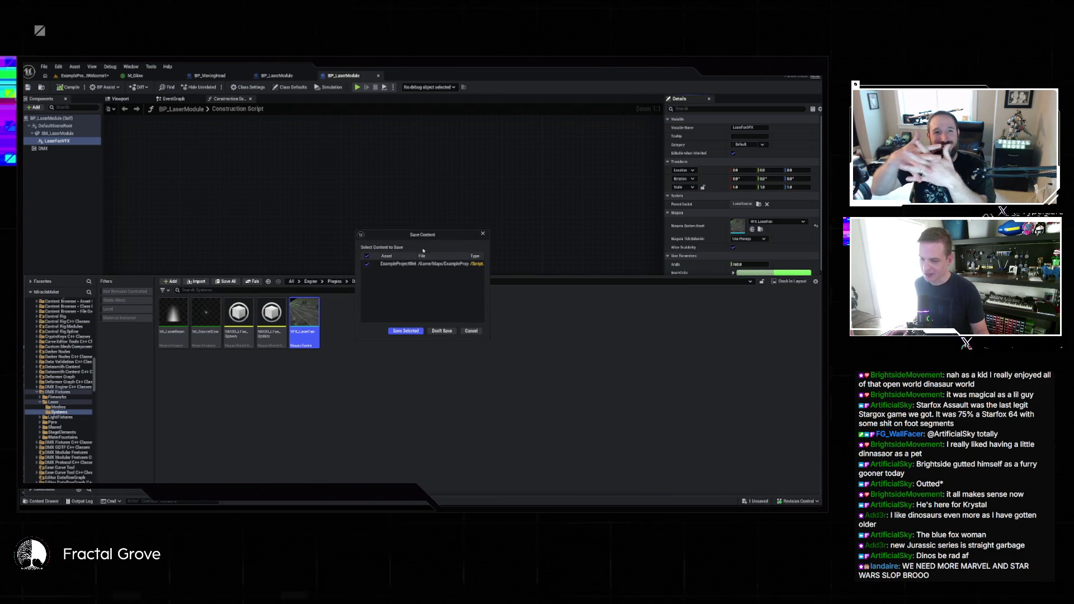
{"action": "left_click", "coordinate": [418, 335]}
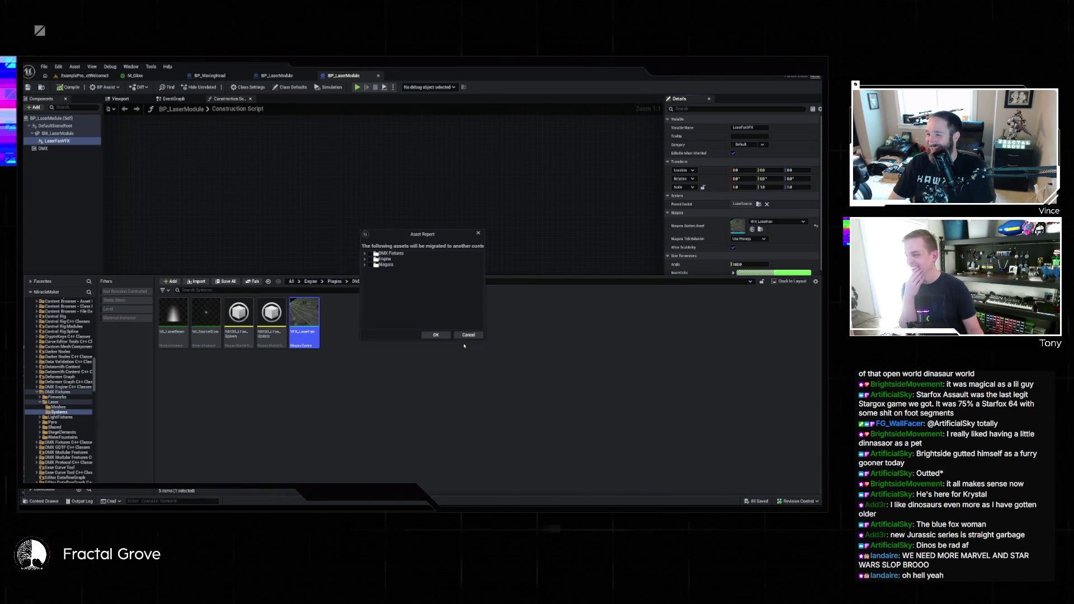
{"action": "left_click", "coordinate": [455, 335]}
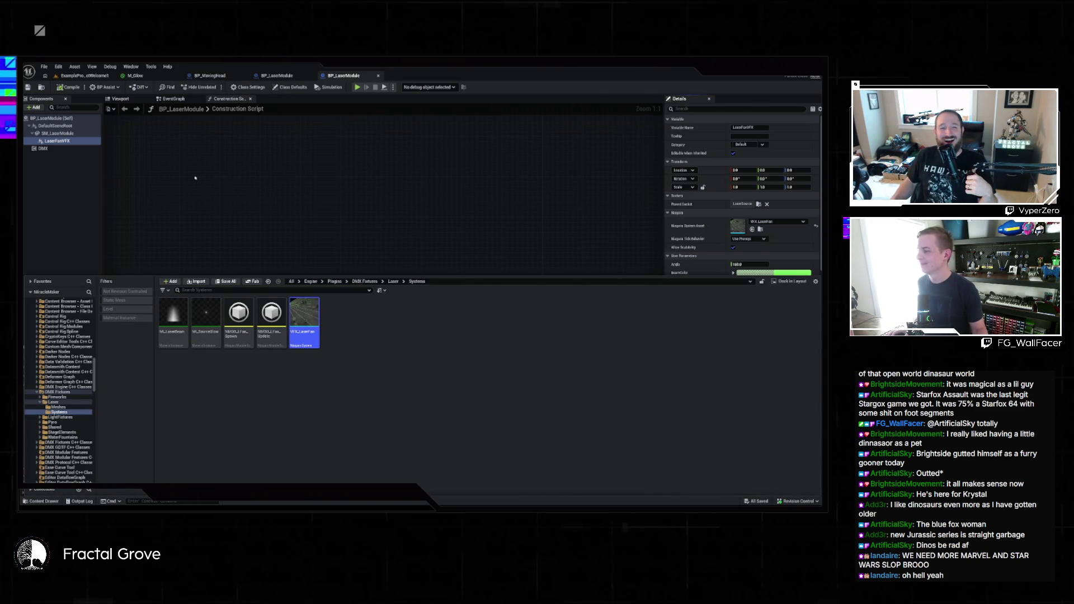
- Paste a copy of VFX_LaserFan into the Savoy folder and return to the project's BP_LaserModule's laser fan component
{"action": "key", "text": "alt+Left"}
{"action": "key", "text": "alt+Left"}
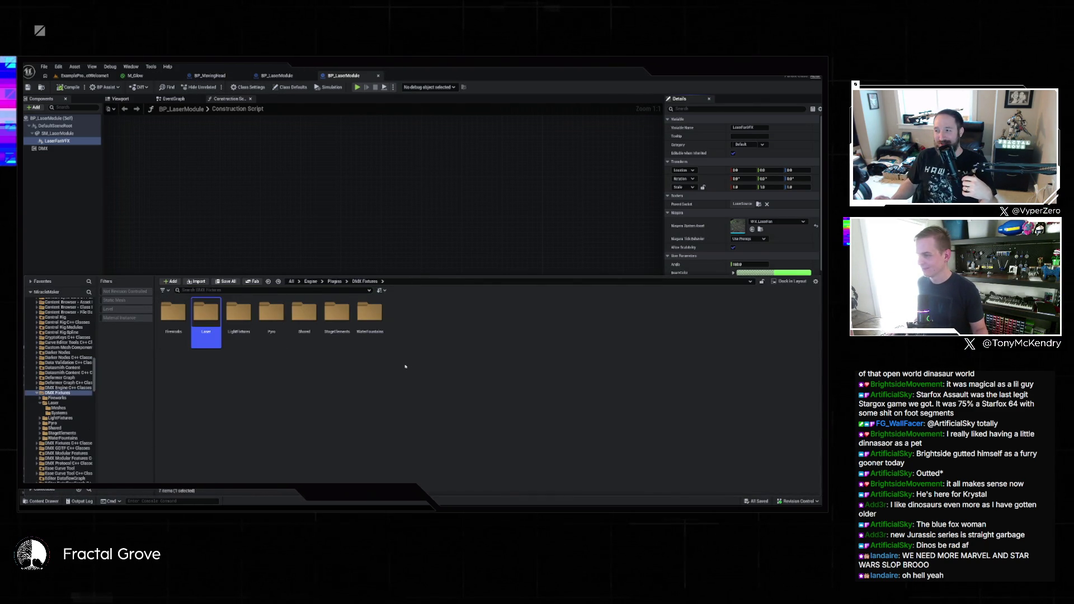
{"action": "key", "text": "alt+Right"}
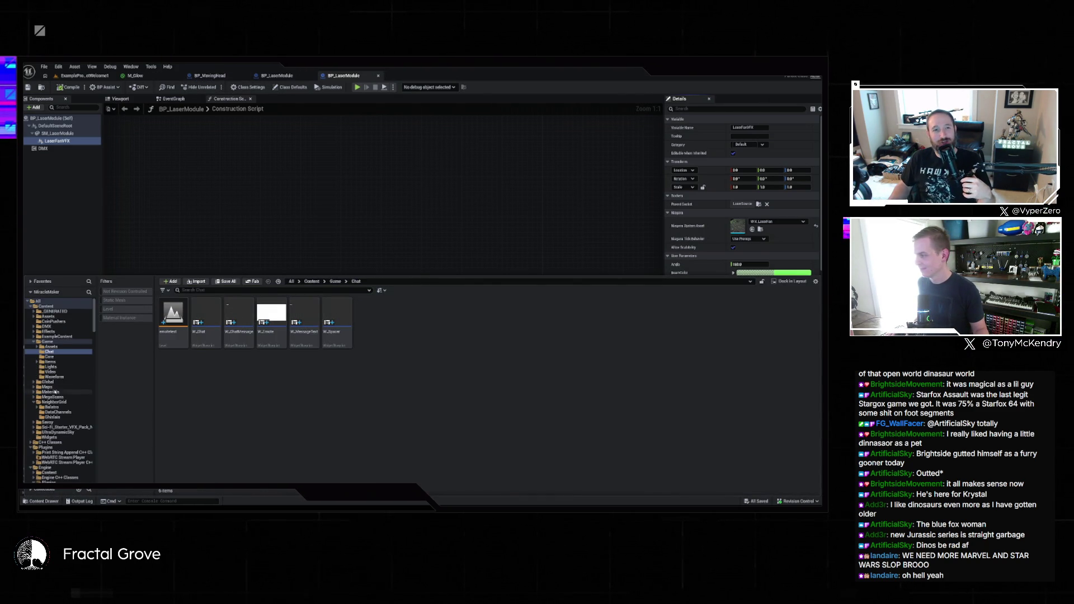
{"action": "left_click", "coordinate": [55, 428]}
{"action": "key", "text": "ctrl+b"}
{"action": "key", "text": "ctrl+v"}
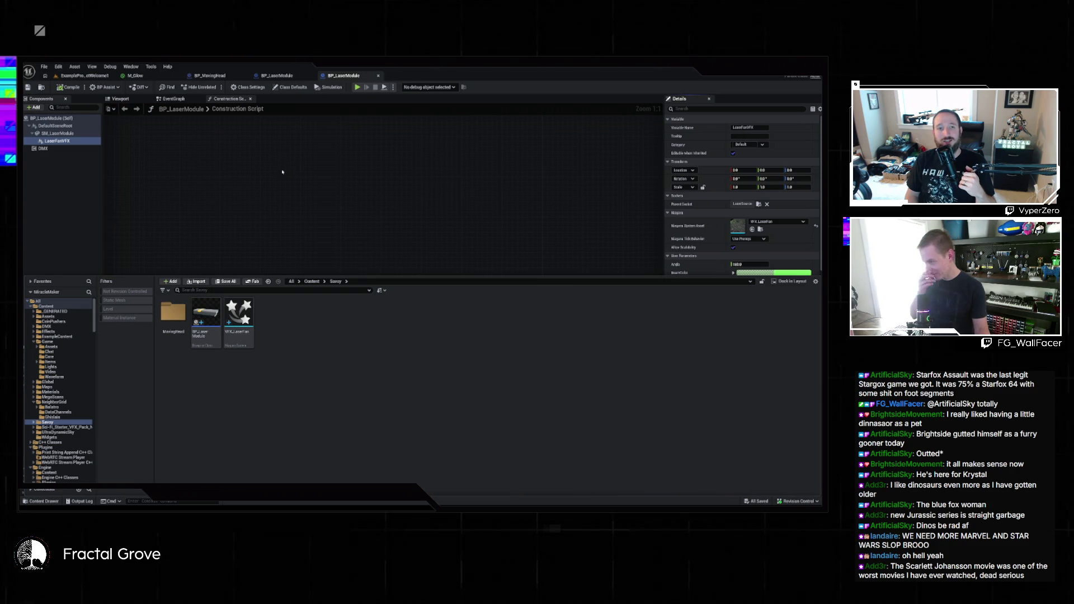
{"action": "left_click", "coordinate": [277, 75]}
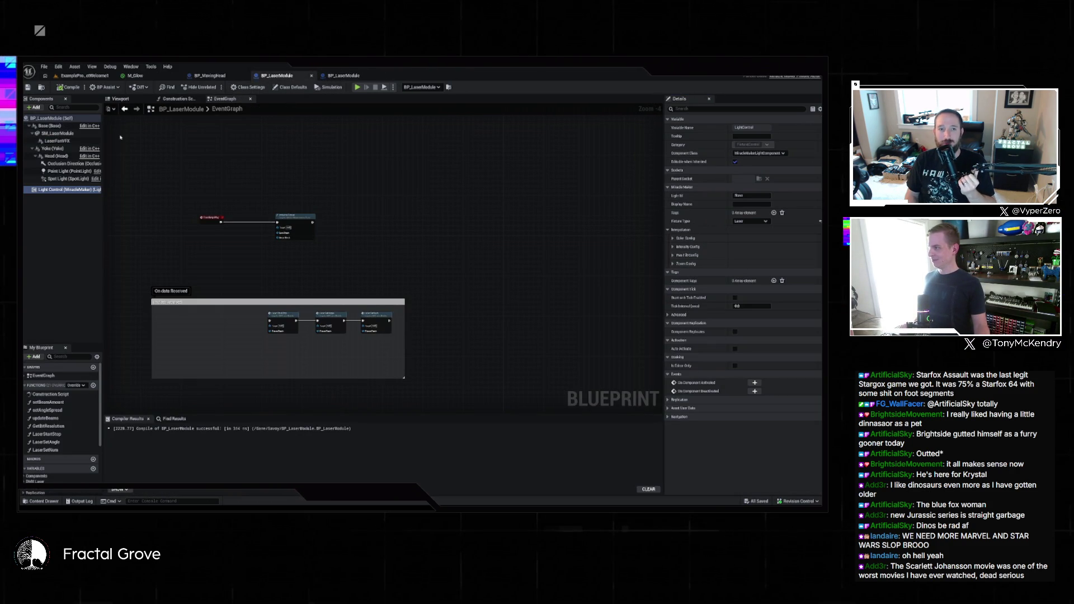
{"action": "left_click", "coordinate": [72, 141]}
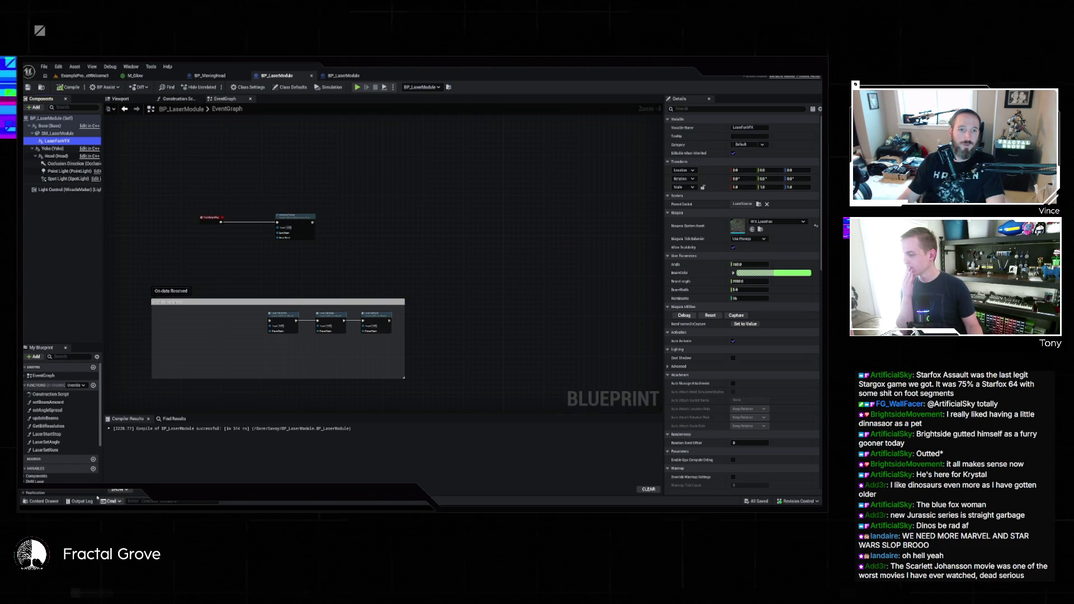
- Compile and save BP_LaserModule, then check the lasers in the level
{"action": "left_click", "coordinate": [42, 500]}
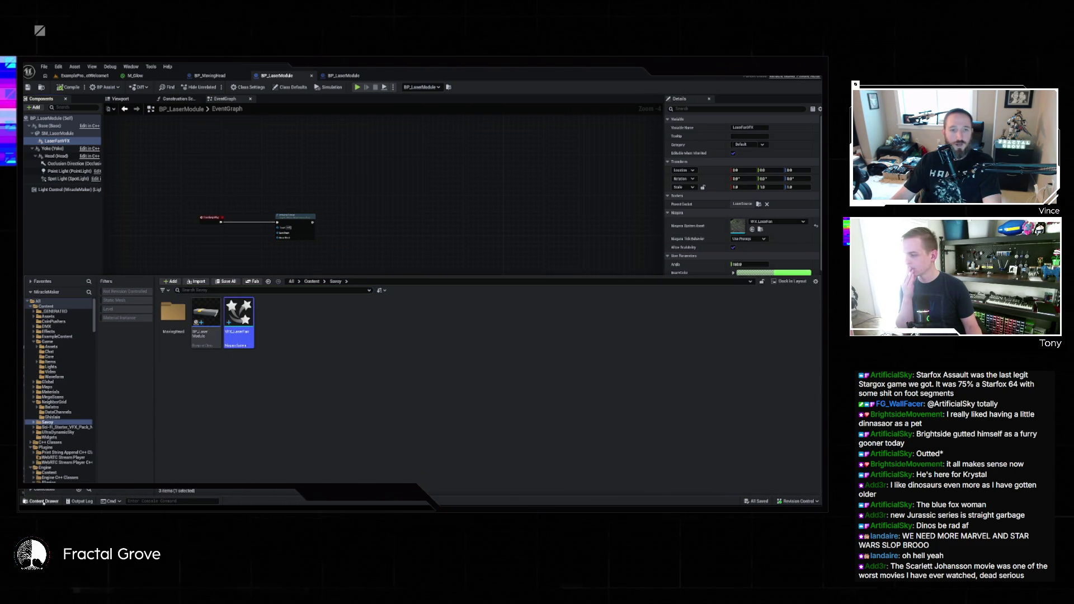
{"action": "left_click", "coordinate": [42, 501]}
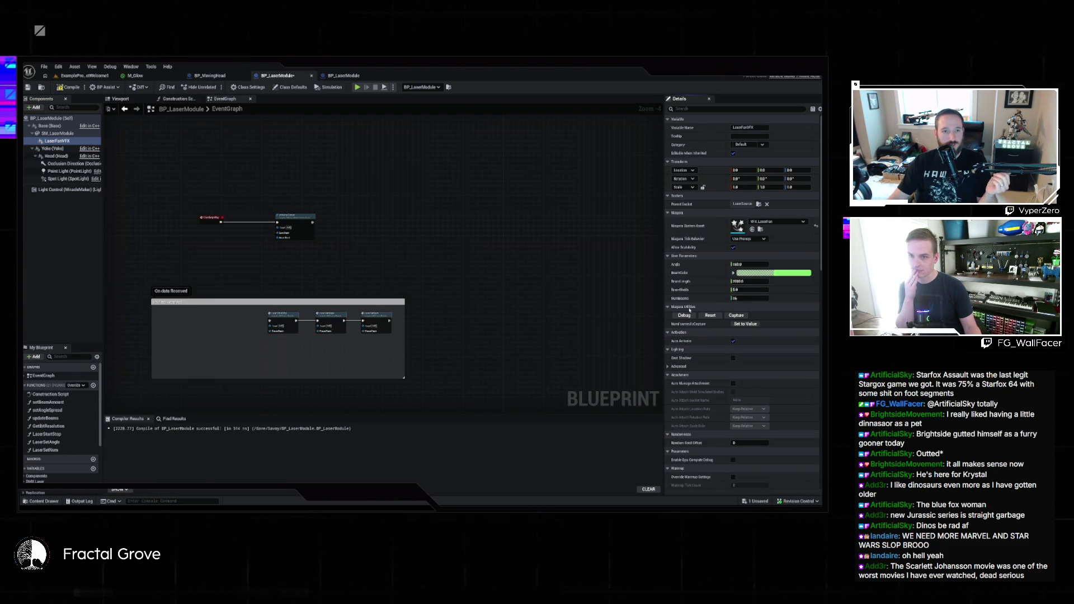
{"action": "left_click", "coordinate": [68, 87]}
{"action": "left_click", "coordinate": [84, 75]}
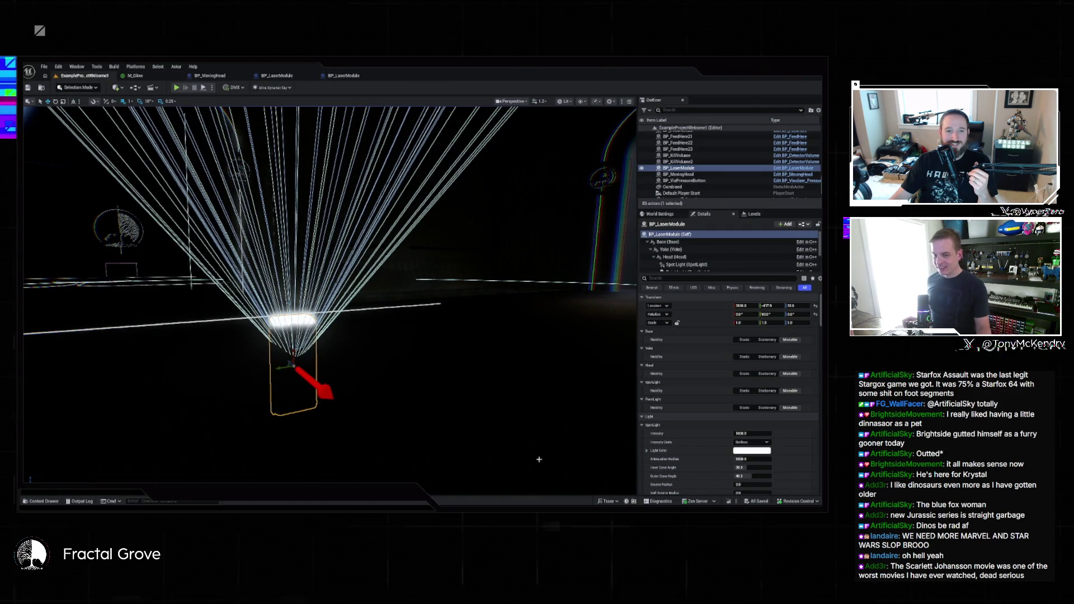
- Close the duplicate BP_LaserModule editor and show the Savoy folder in the Content Drawer
{"action": "left_click", "coordinate": [342, 76]}
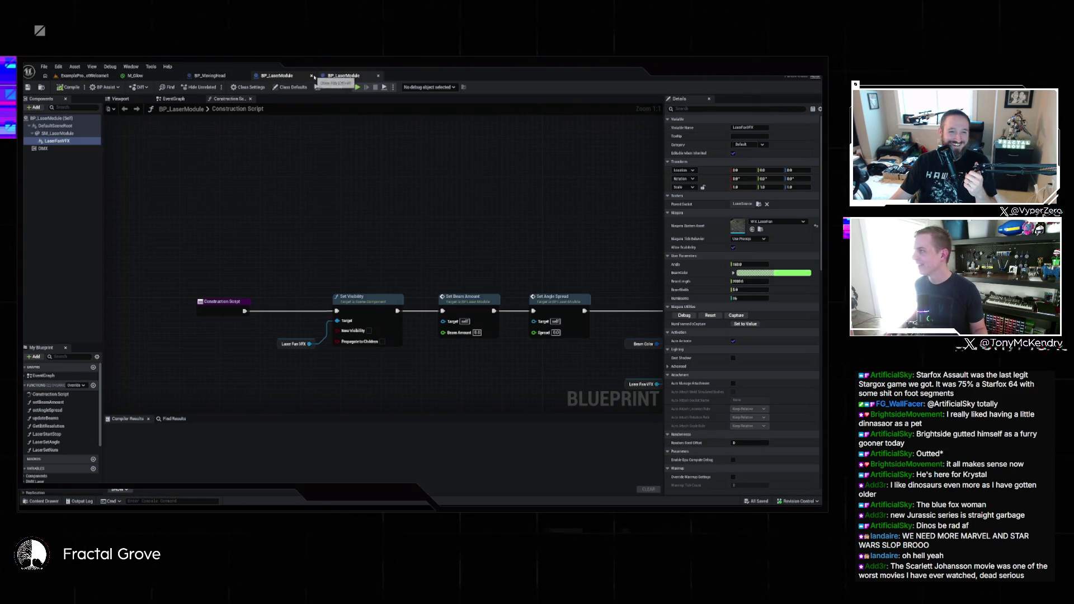
{"action": "left_click", "coordinate": [344, 76]}
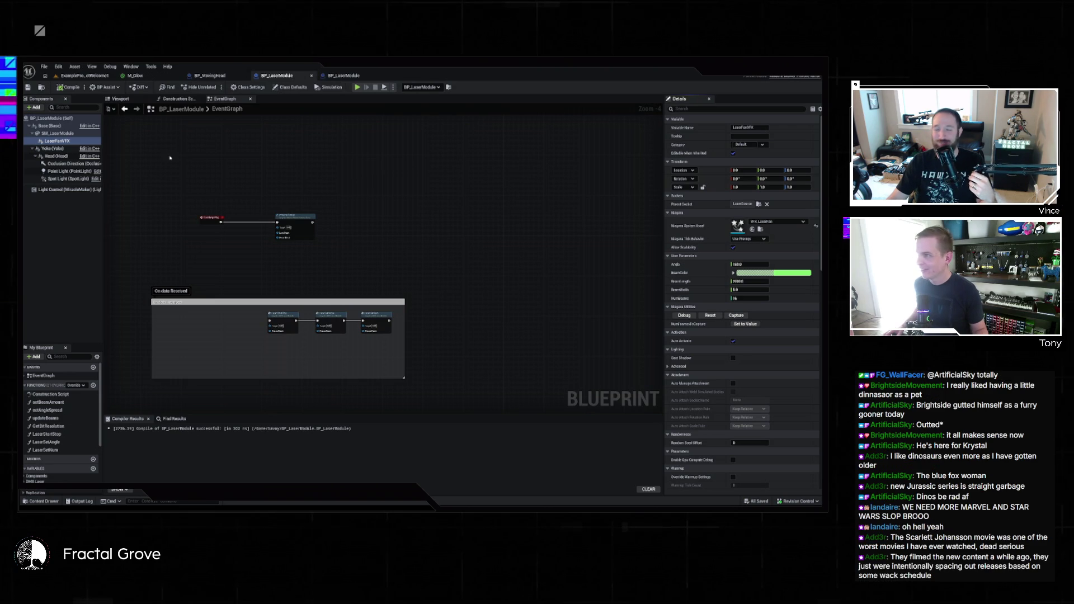
{"action": "left_click", "coordinate": [343, 76]}
{"action": "left_click", "coordinate": [294, 76]}
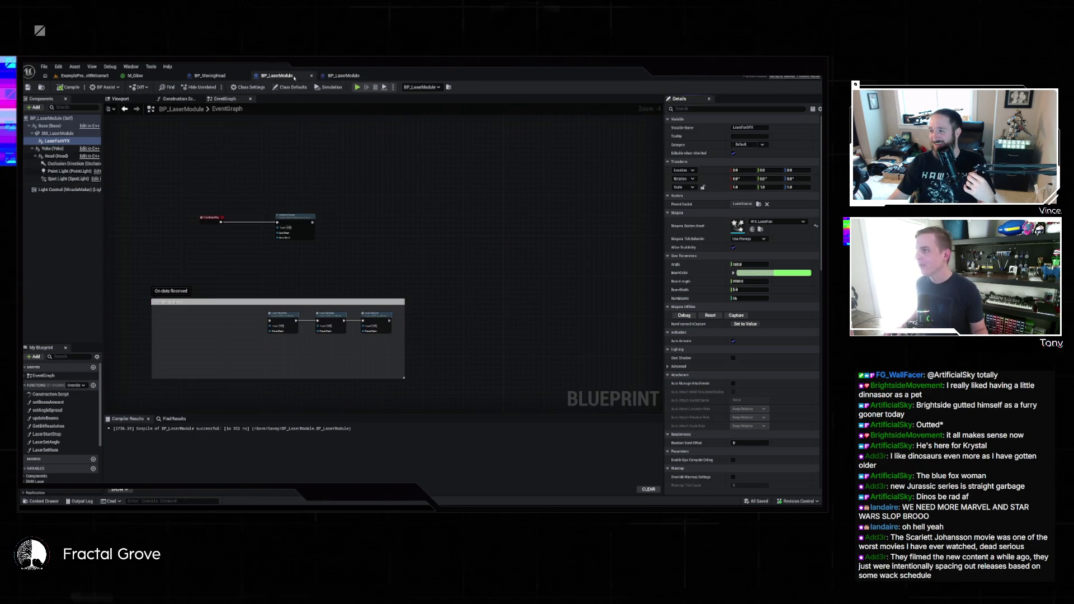
{"action": "left_click", "coordinate": [377, 75]}
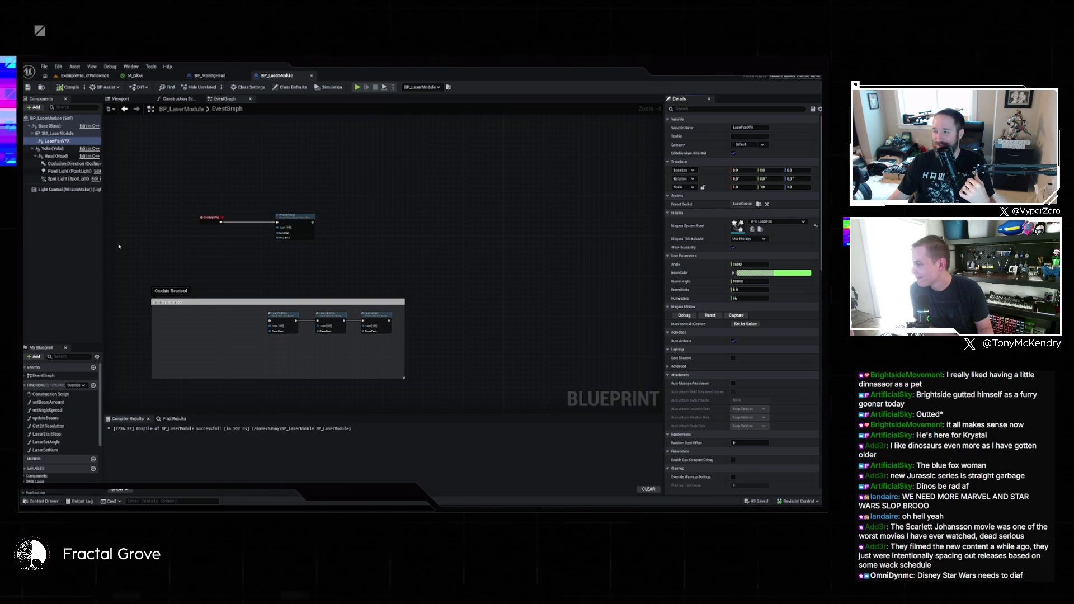
{"action": "left_click", "coordinate": [43, 501]}
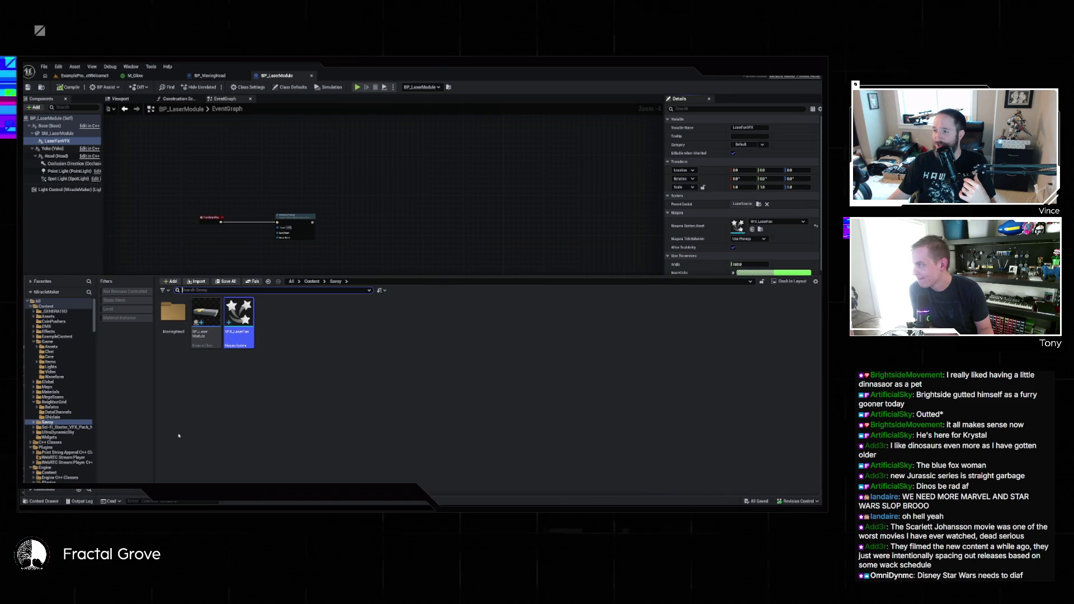
- Reopen the plugin's BP_LaserModule from Engine > Plugins > DMX Fixtures > Laser
{"action": "left_click", "coordinate": [209, 75]}
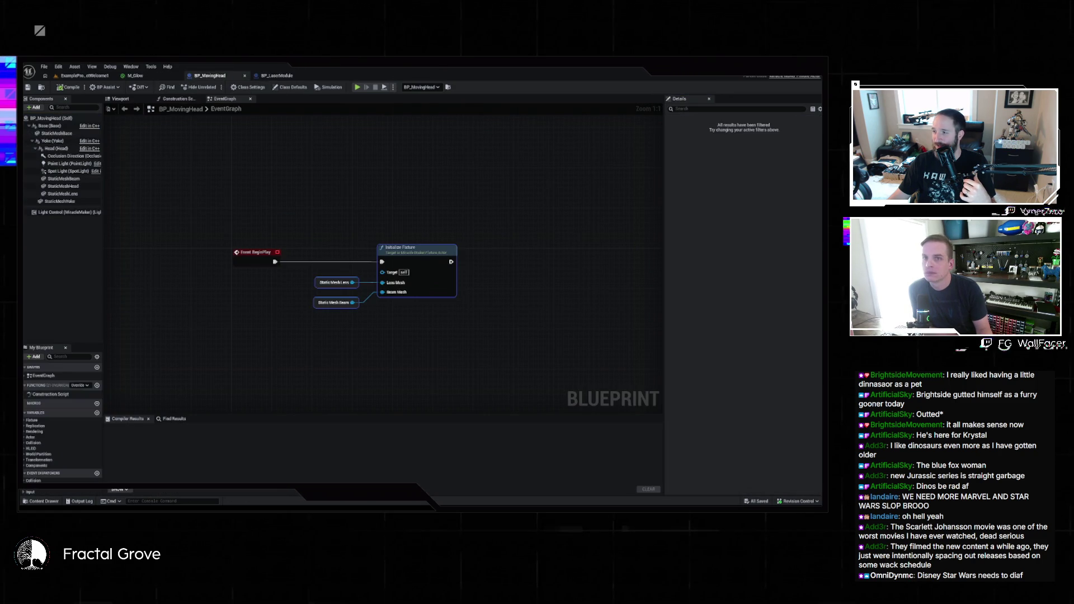
{"action": "key", "text": "ctrl+Tab"}
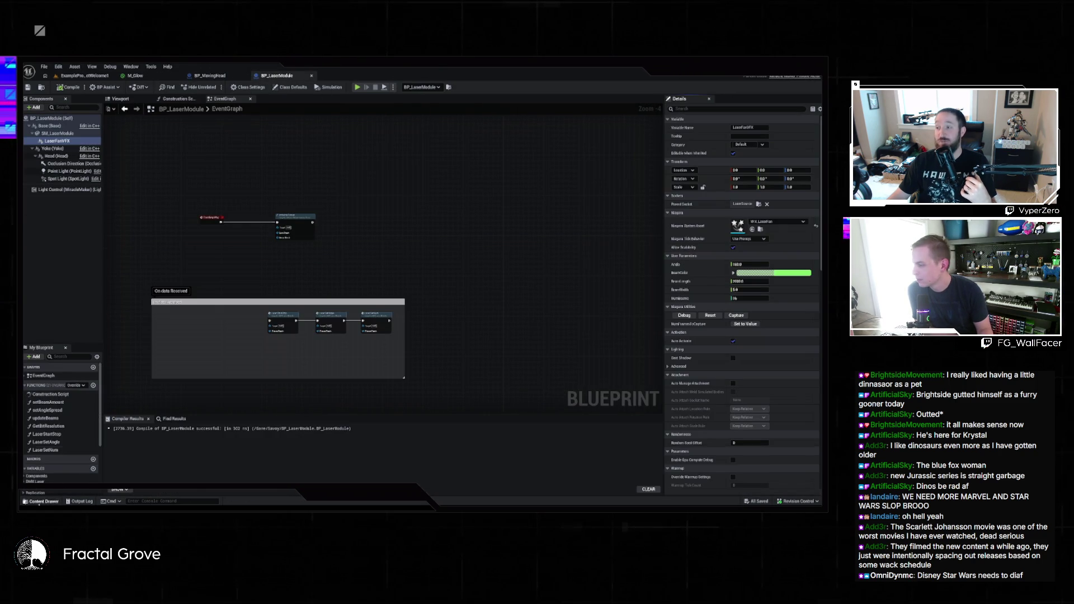
{"action": "left_click", "coordinate": [42, 501]}
{"action": "key", "text": "ctrl+b"}
{"action": "scroll", "coordinate": [56, 436], "scroll_direction": "down", "scroll_amount": 10}
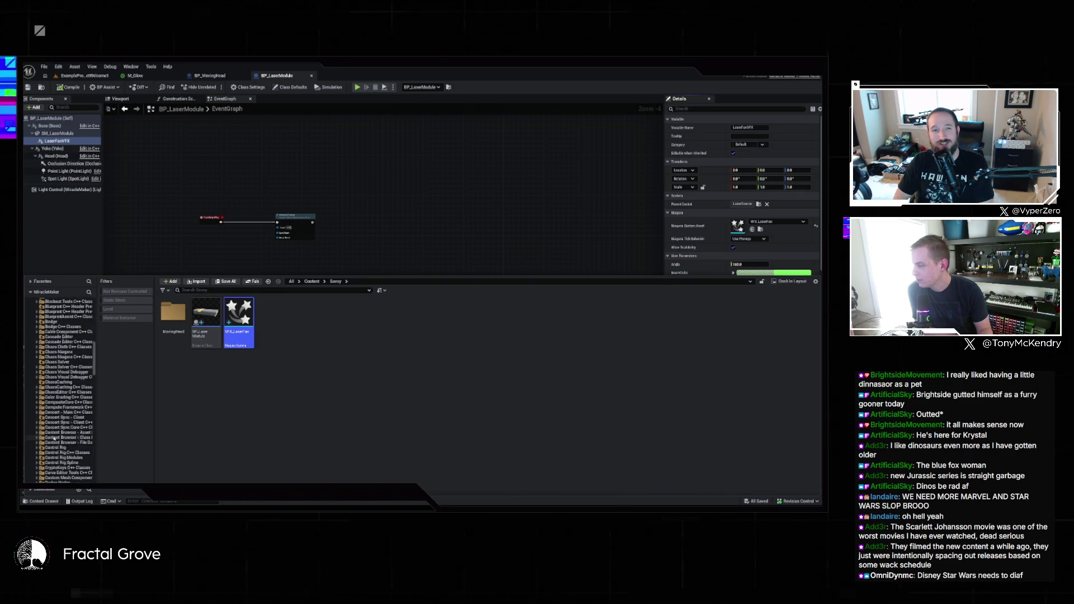
{"action": "scroll", "coordinate": [54, 438], "scroll_direction": "down", "scroll_amount": 5}
{"action": "left_click", "coordinate": [81, 403]}
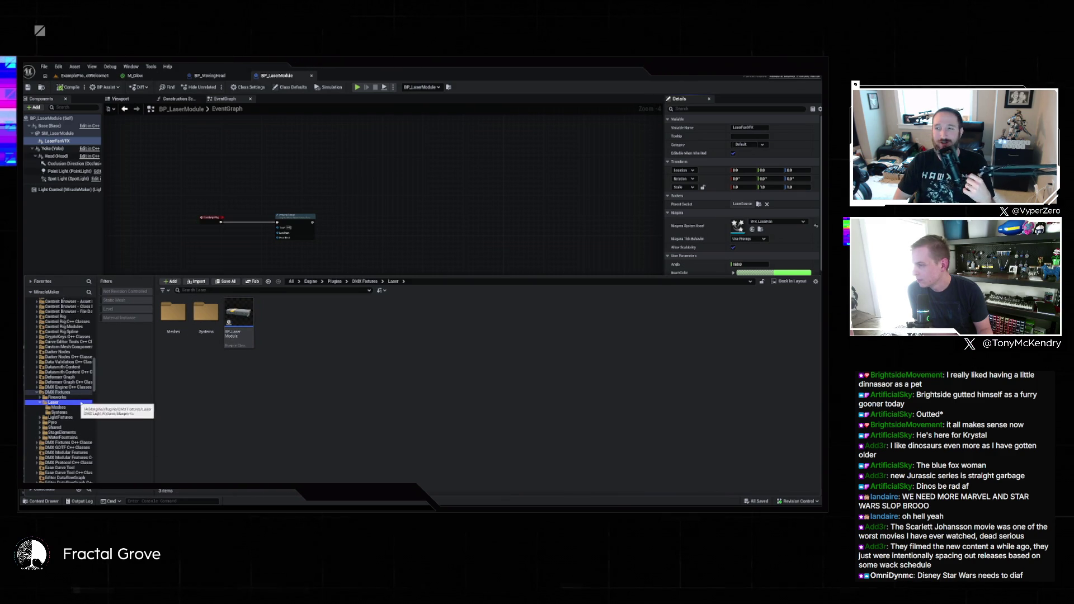
{"action": "double_click", "coordinate": [239, 316]}
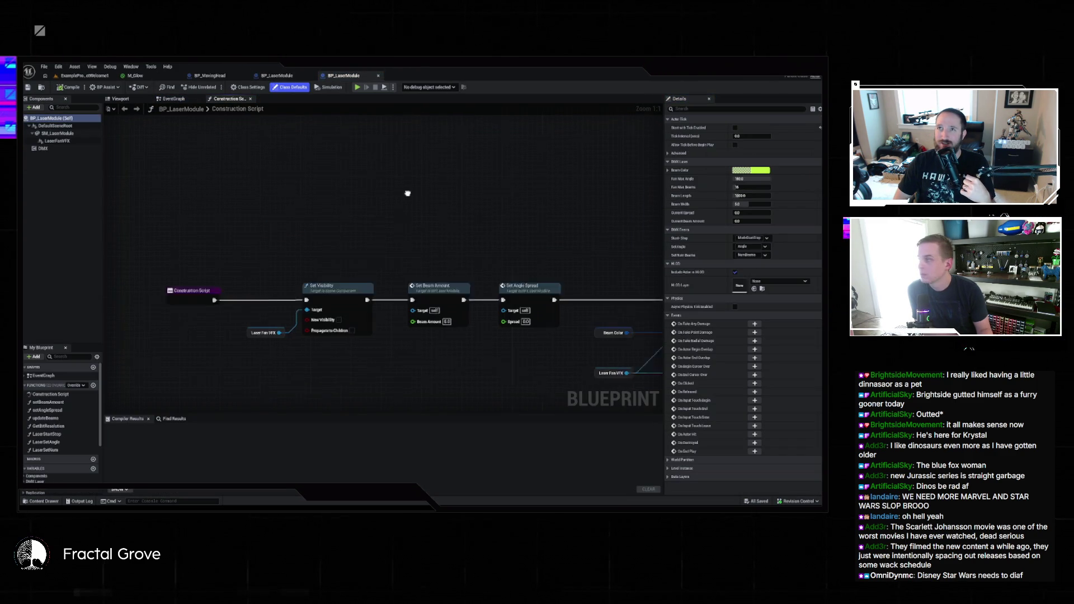
- Screenshot the plugin BP_LaserModule's Components tree with Win+Shift+S and switch to Claude
{"action": "left_click_drag", "start_coordinate": [407, 193], "coordinate": [357, 202]}
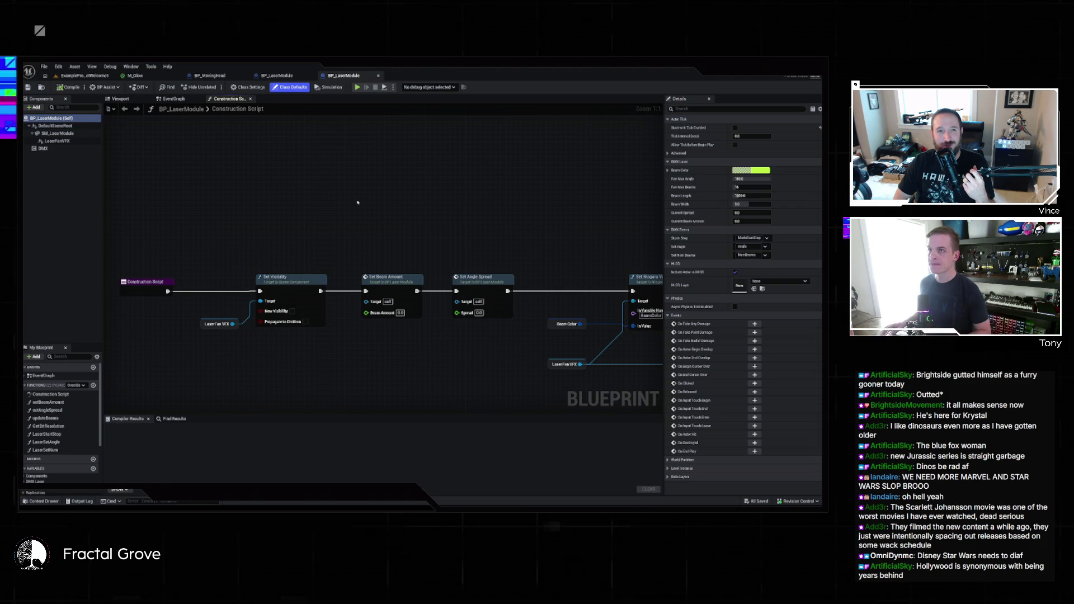
{"action": "key", "text": "super+shift+s"}
{"action": "left_click_drag", "start_coordinate": [46, 122], "coordinate": [89, 147]}
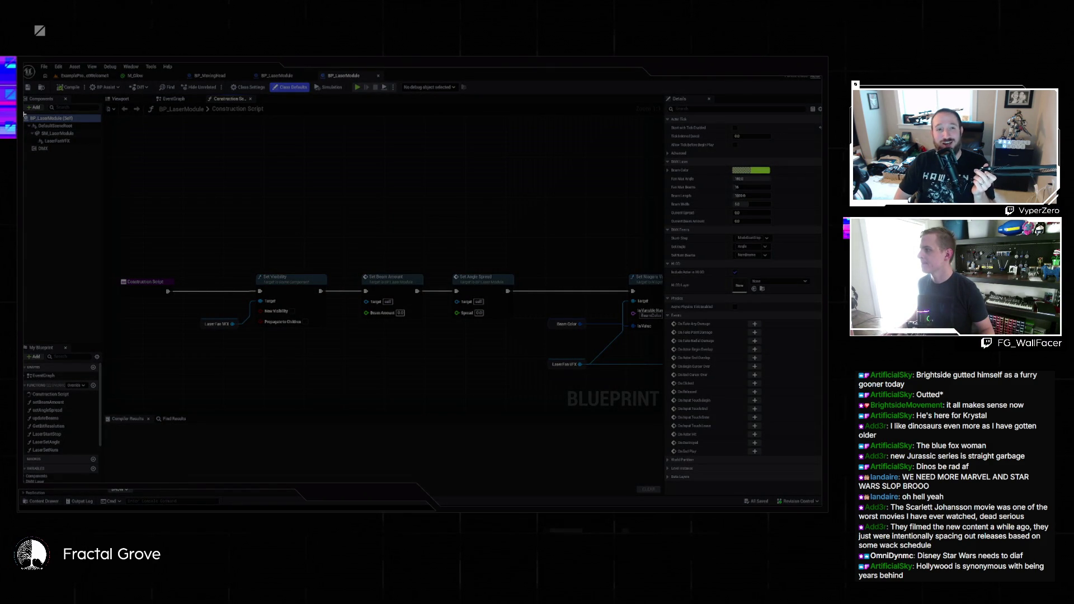
{"action": "left_click_drag", "start_coordinate": [24, 114], "coordinate": [101, 147]}
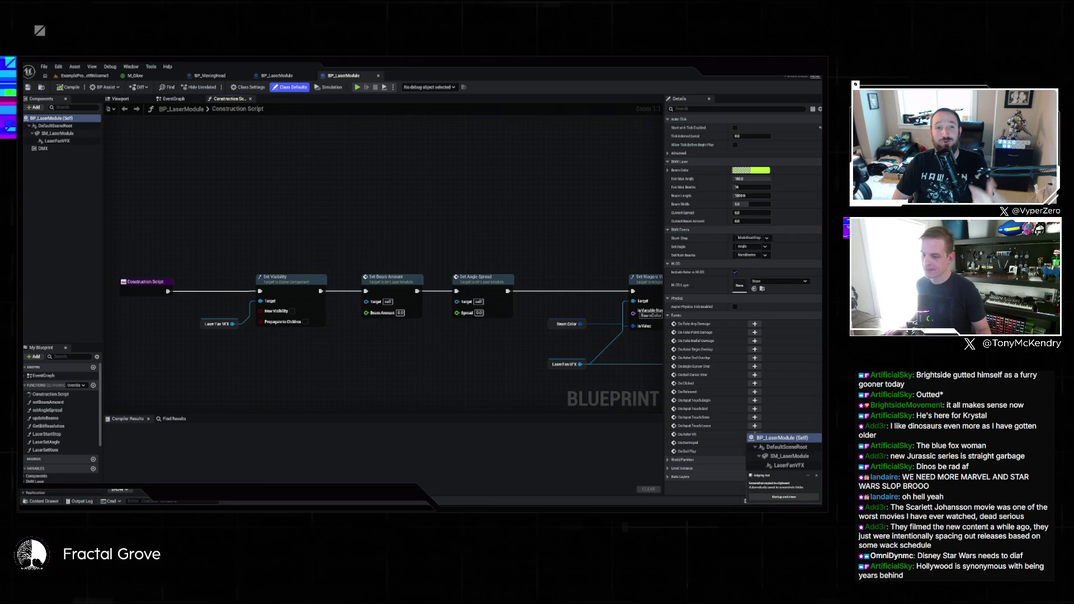
{"action": "key", "text": "alt+Tab"}
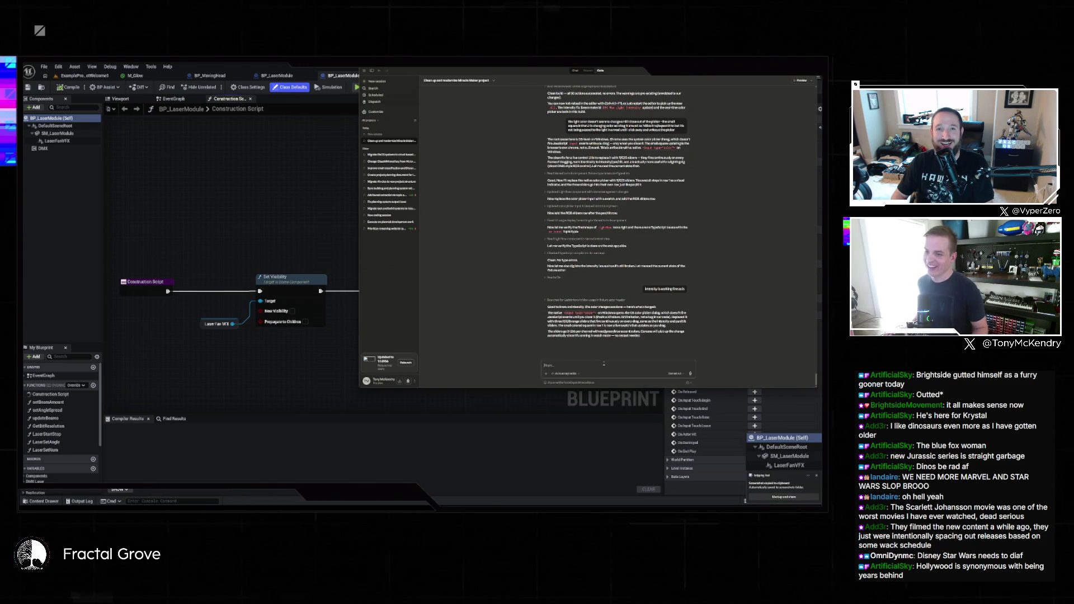
- Attach the component-tree screenshot and draft a reply asking about applying the parent class to the laser
{"action": "key", "text": "ctrl+v"}
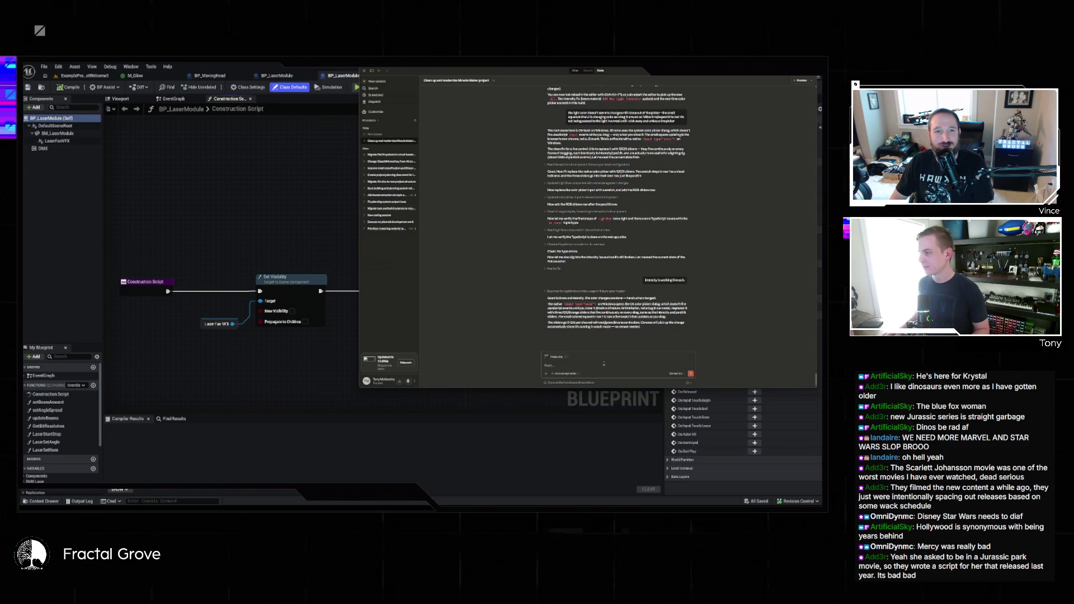
{"action": "type", "text": "it"}
{"action": "key", "text": "BackSpace"}
{"action": "key", "text": "BackSpace"}
{"action": "key", "text": "BackSpace"}
{"action": "type", "text": "on a laser bp now - the"}
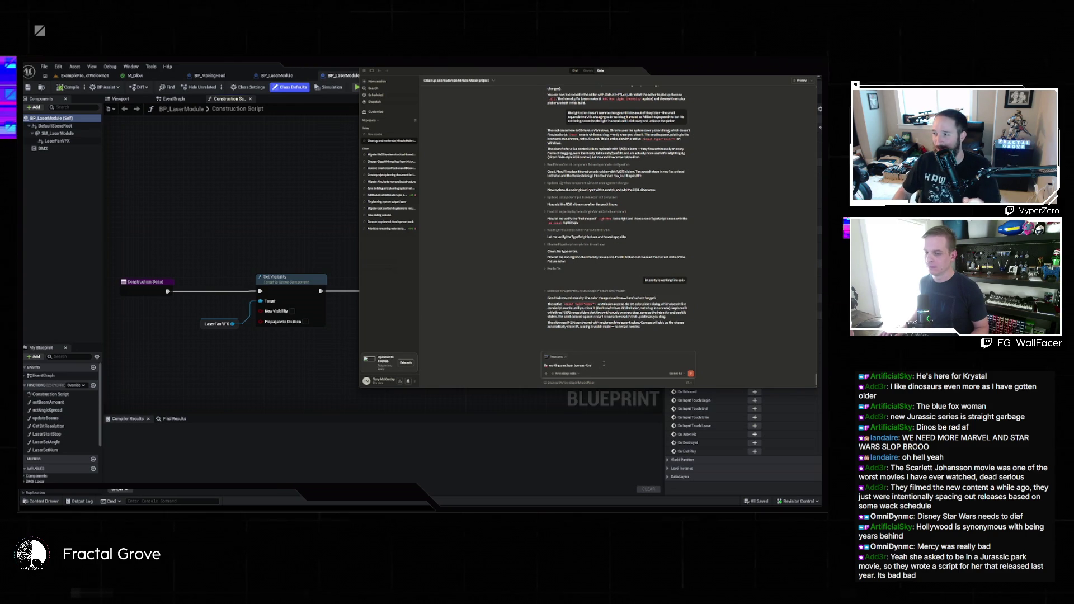
{"action": "type", "text": "c"}
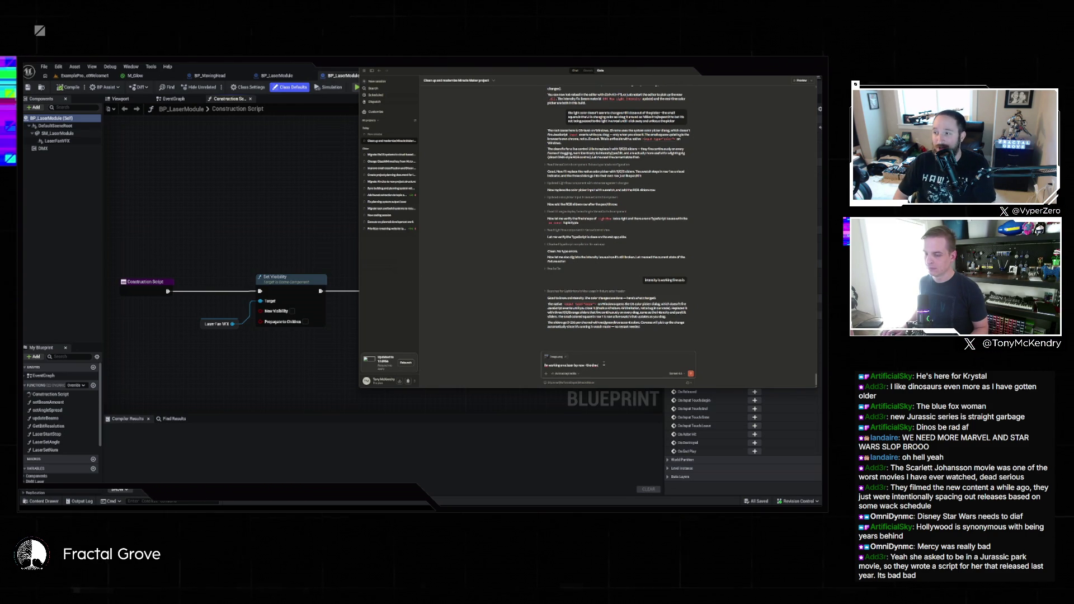
{"action": "type", "text": " looks like this - so"}
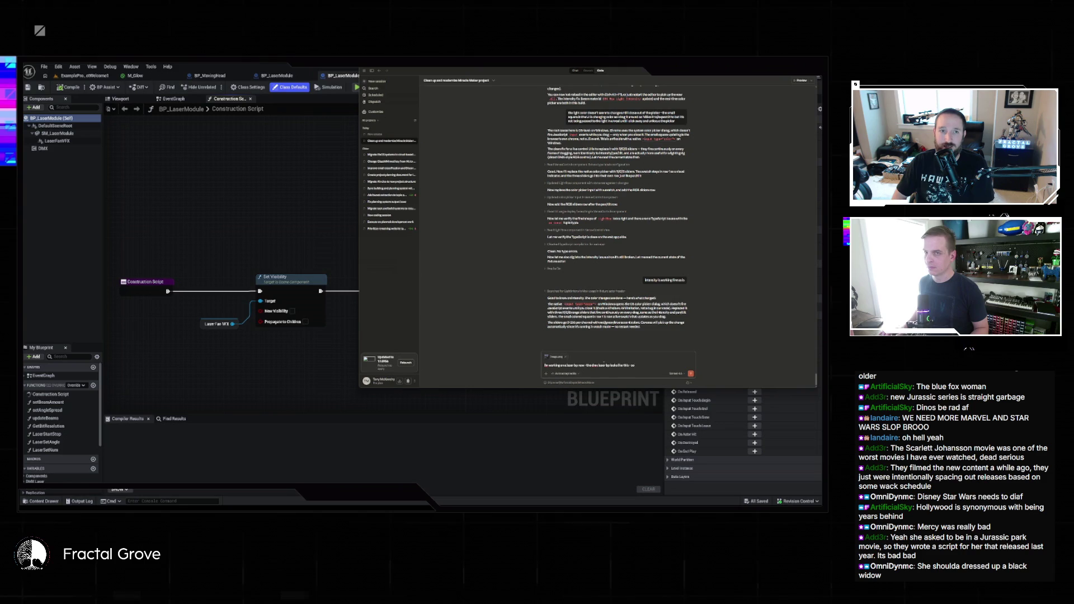
{"action": "type", "text": "ly our parent"}
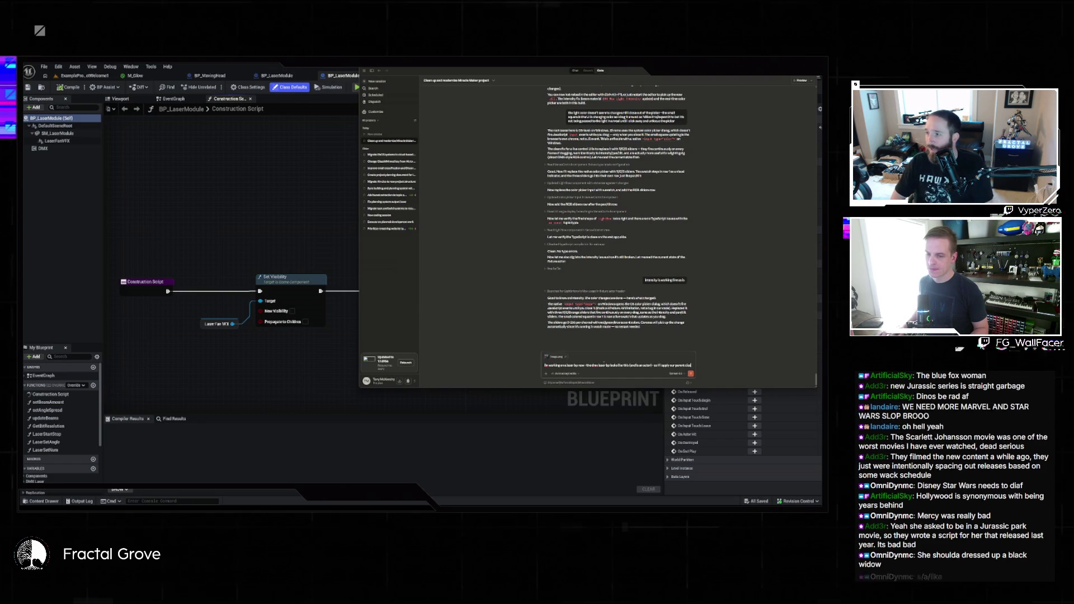
{"action": "type", "text": "class to it, I"}
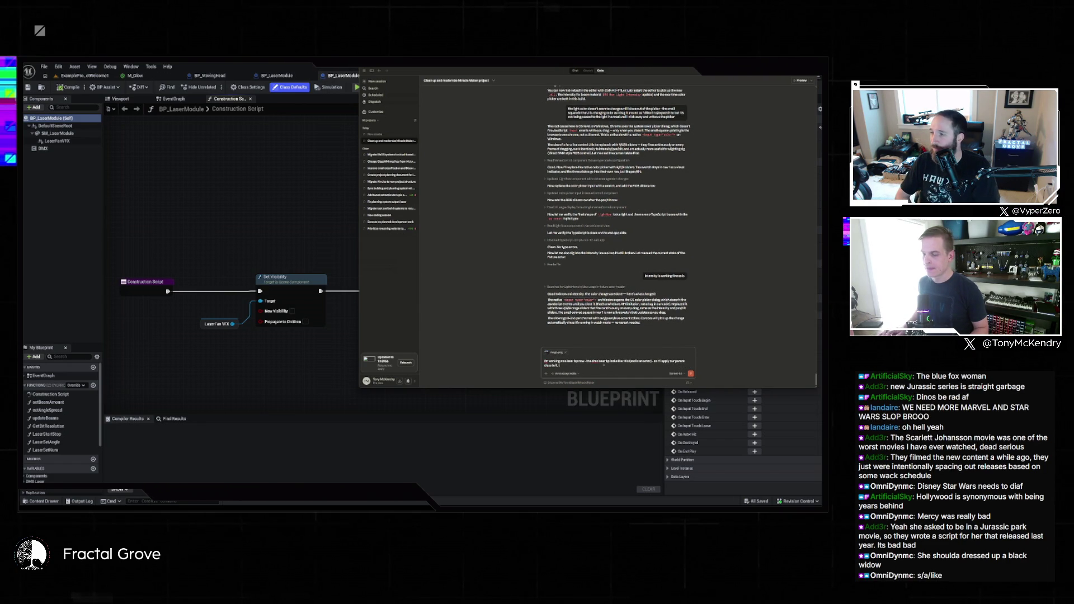
{"action": "type", "text": " launch"}
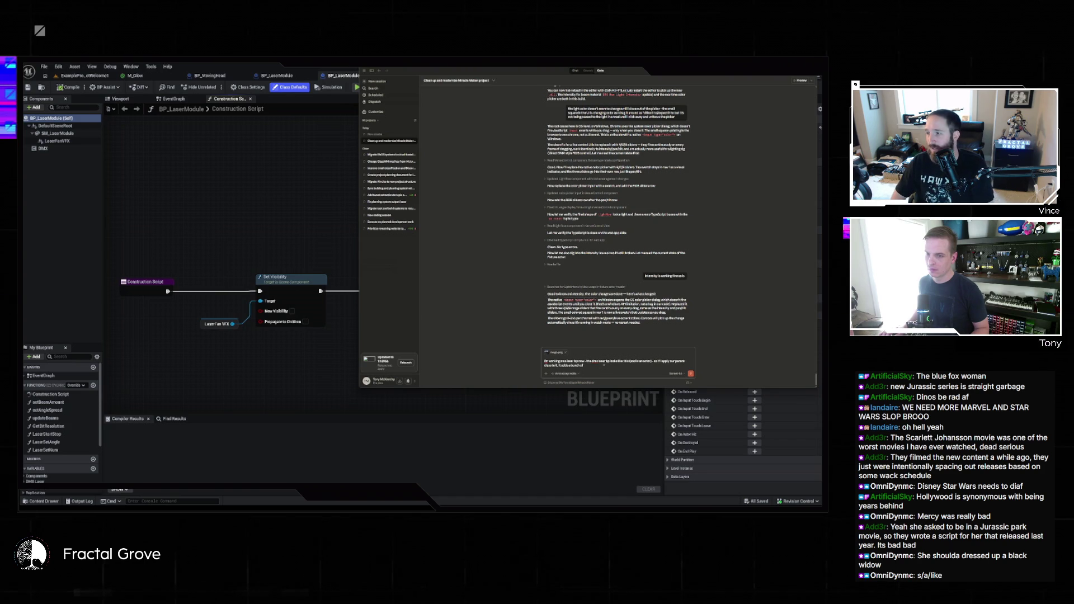
{"action": "type", "text": "the"}
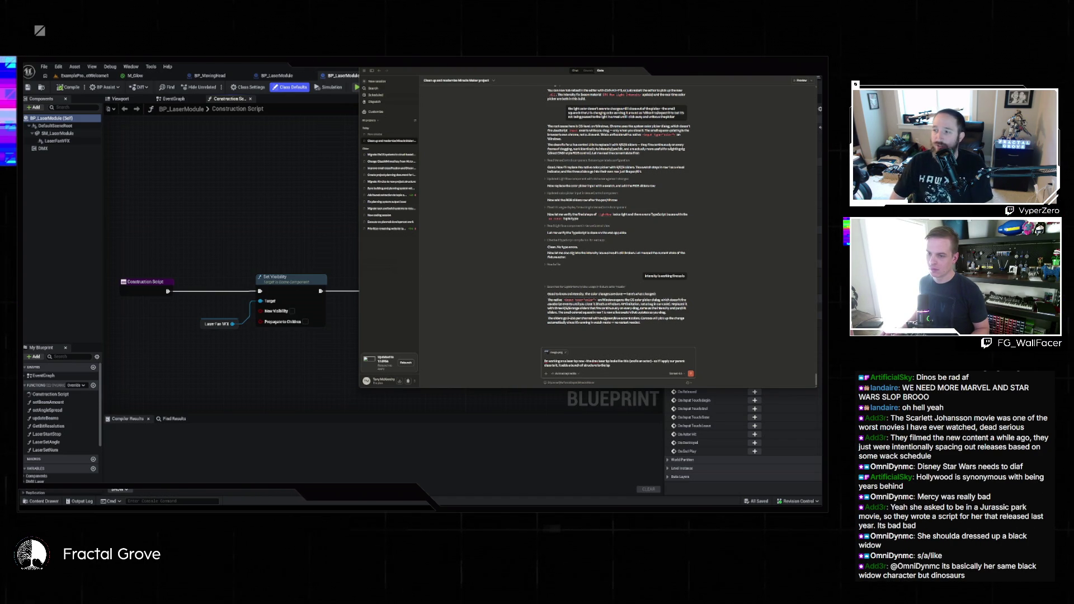
{"action": "type", "text": ", too"}
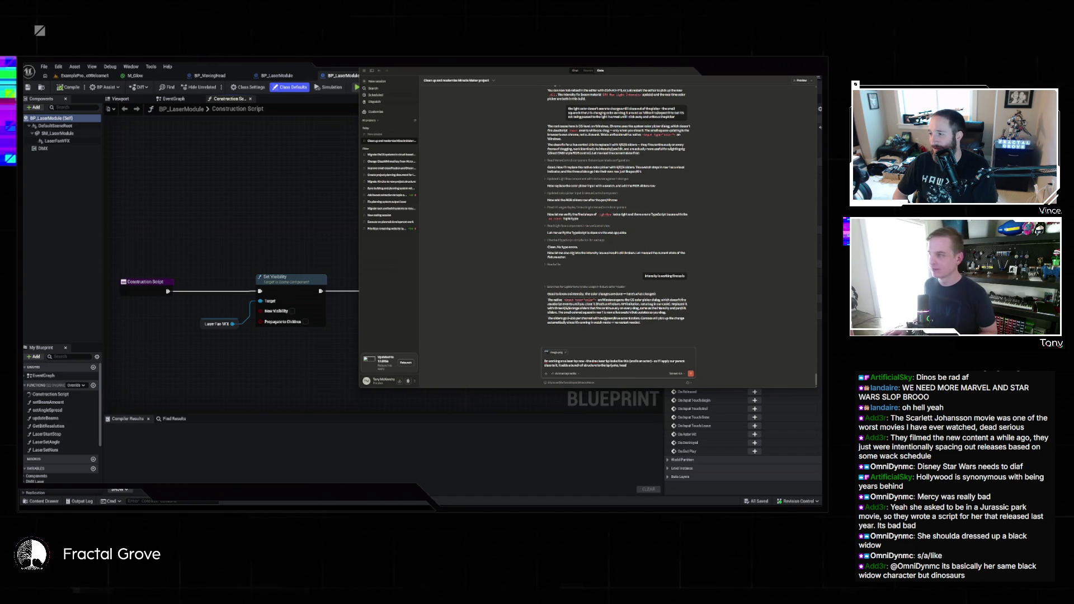
{"action": "left_click", "coordinate": [229, 192]}
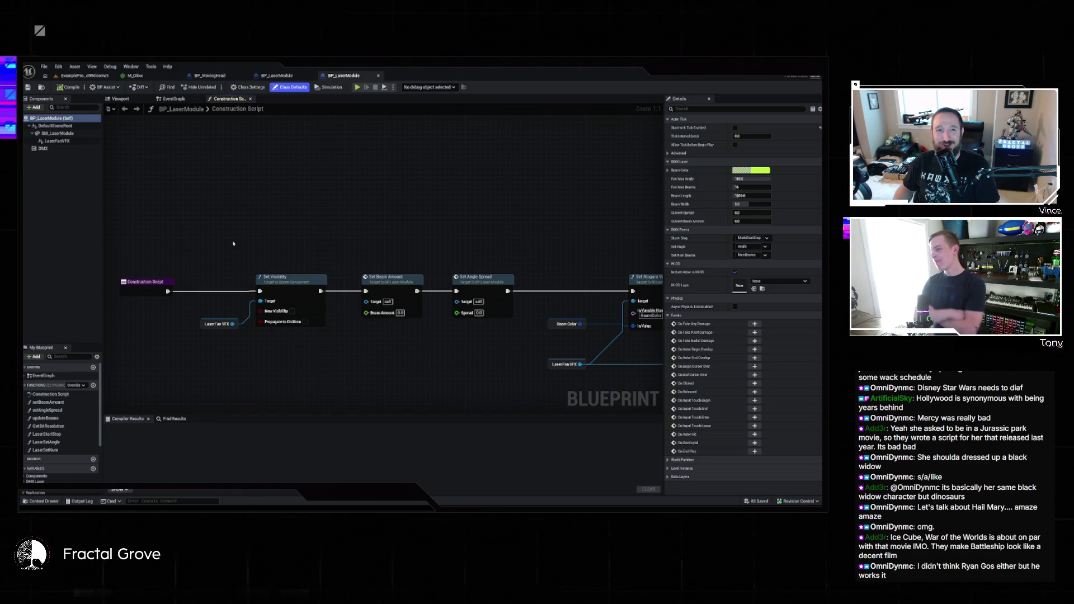
{"action": "key", "text": "alt+Tab"}
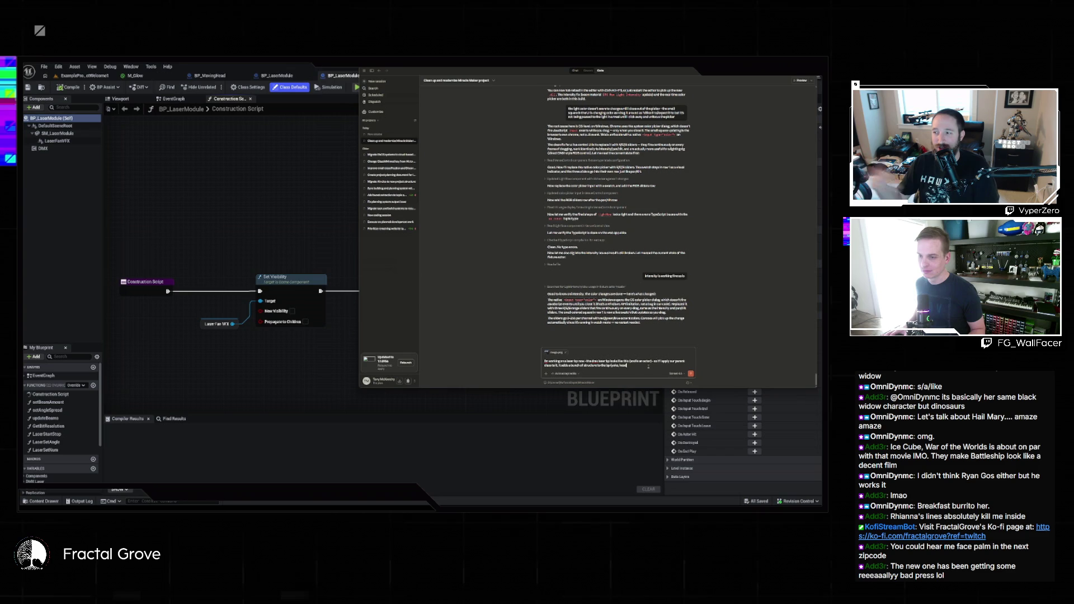
- Finish the multi-line follow-up about what the laser module blueprint needs and send it to Claude
{"action": "type", "text": ", etc) that"}
{"action": "type", "text": " there - this is probably"}
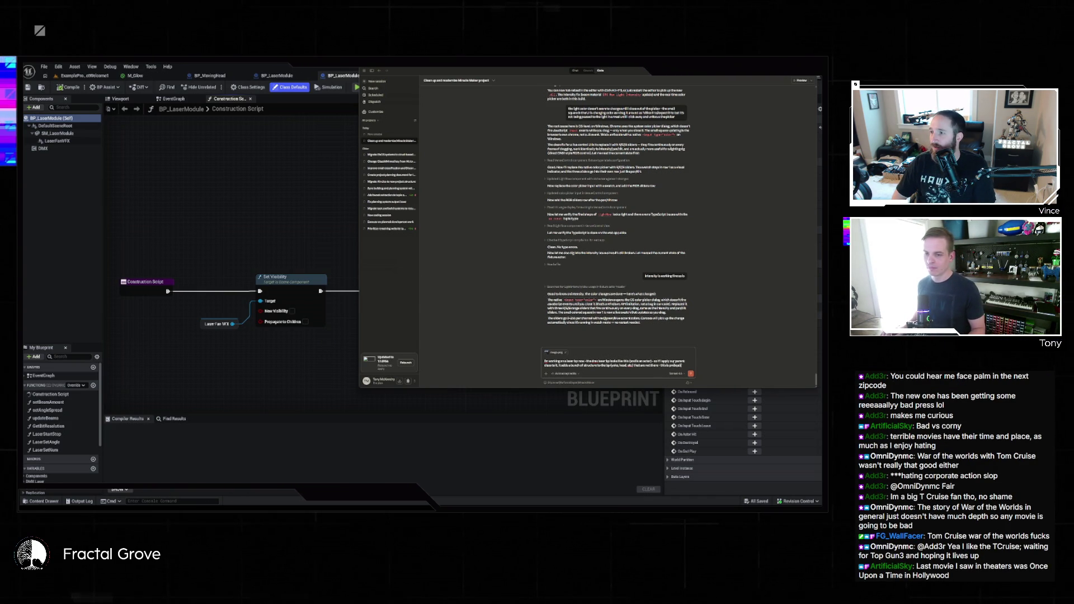
{"action": "type", "text": "(and i wouldn't want it)"}
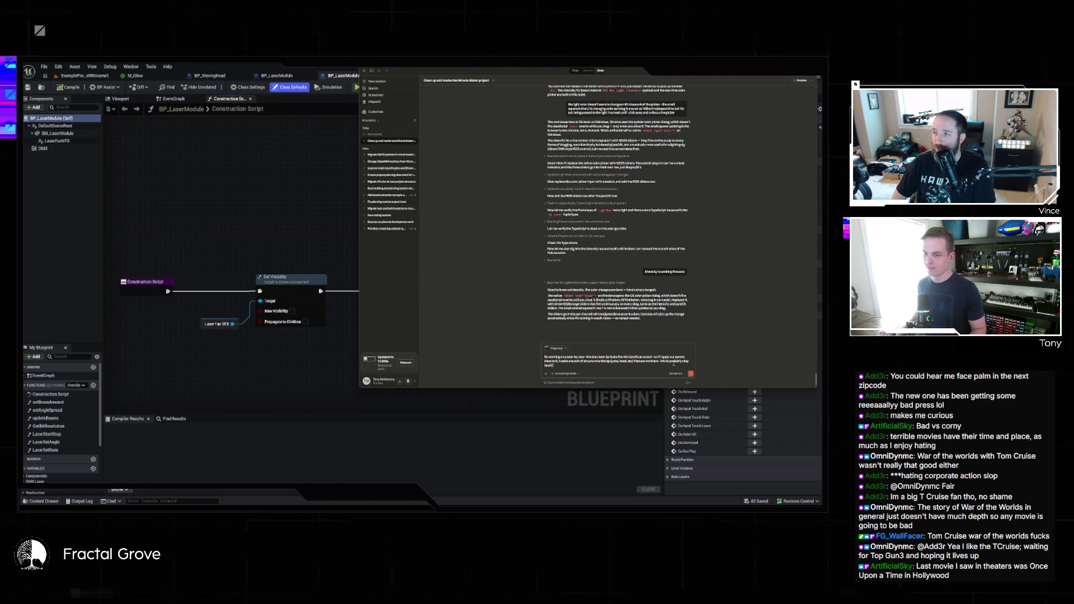
{"action": "type", "text": "ind)"}
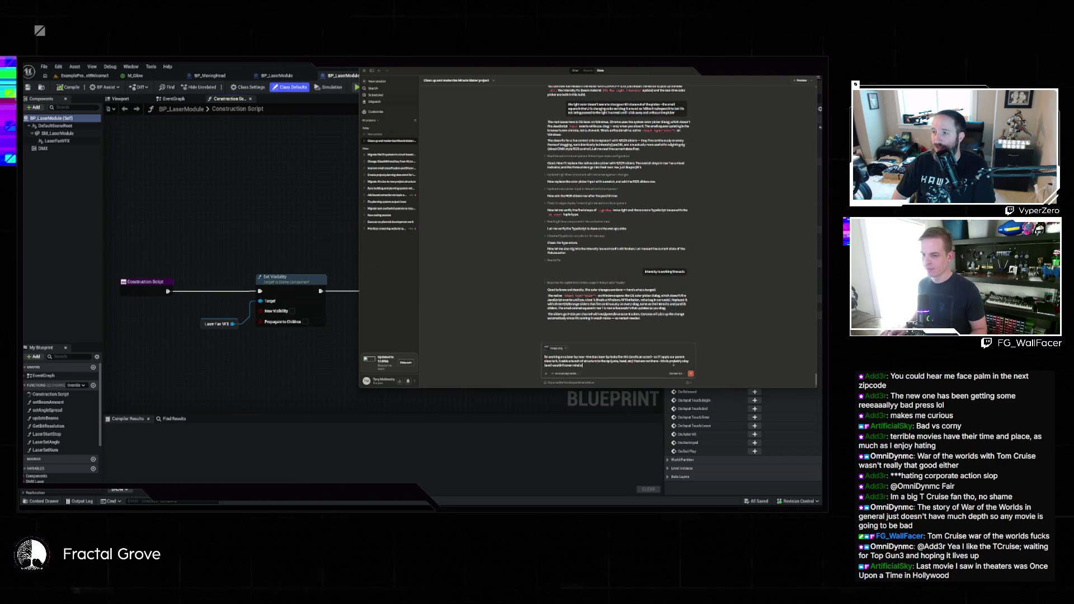
{"action": "type", "text": " so - but"}
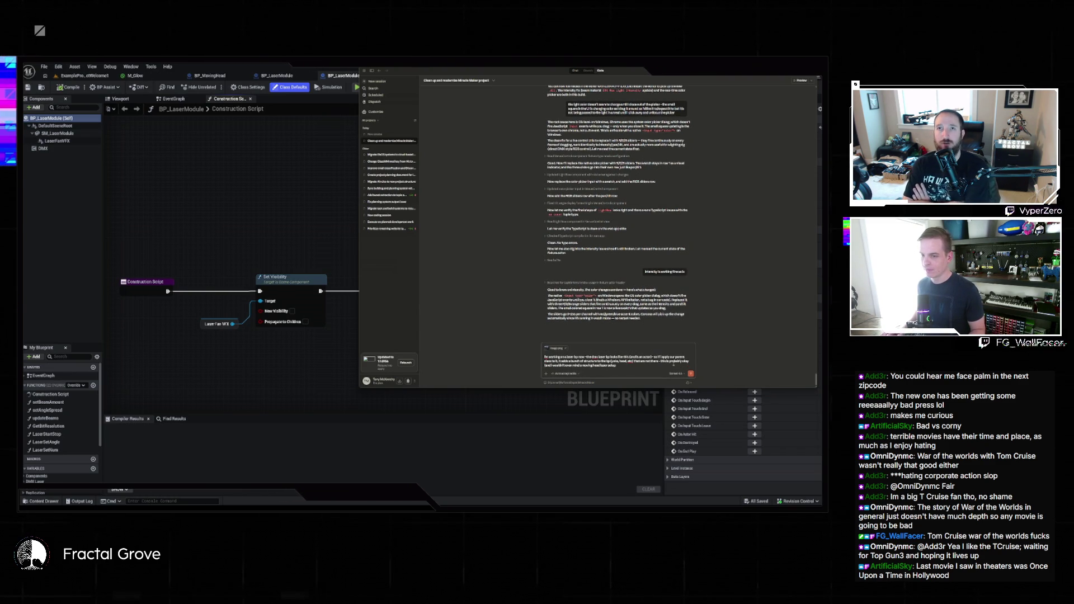
{"action": "type", "text": "o we need to map out the"}
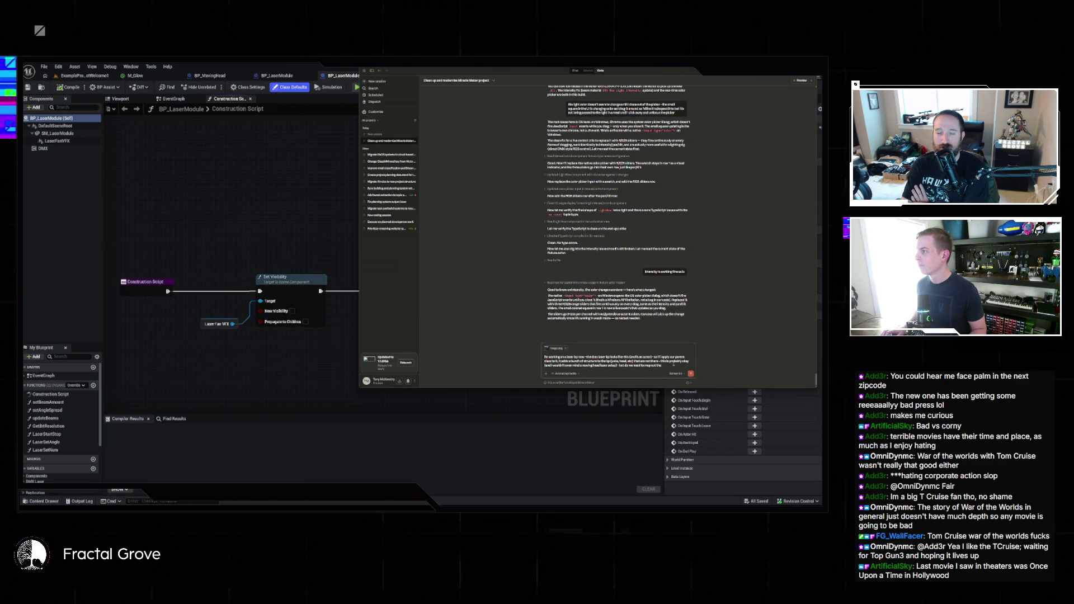
{"action": "type", "text": " laserodule"}
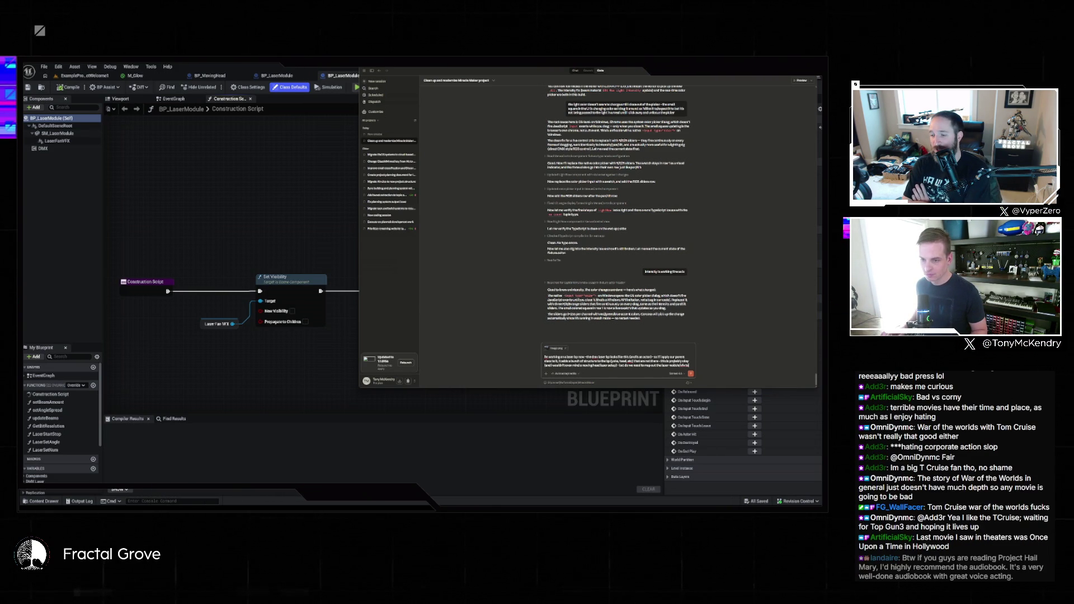
{"action": "key", "text": "Return"}
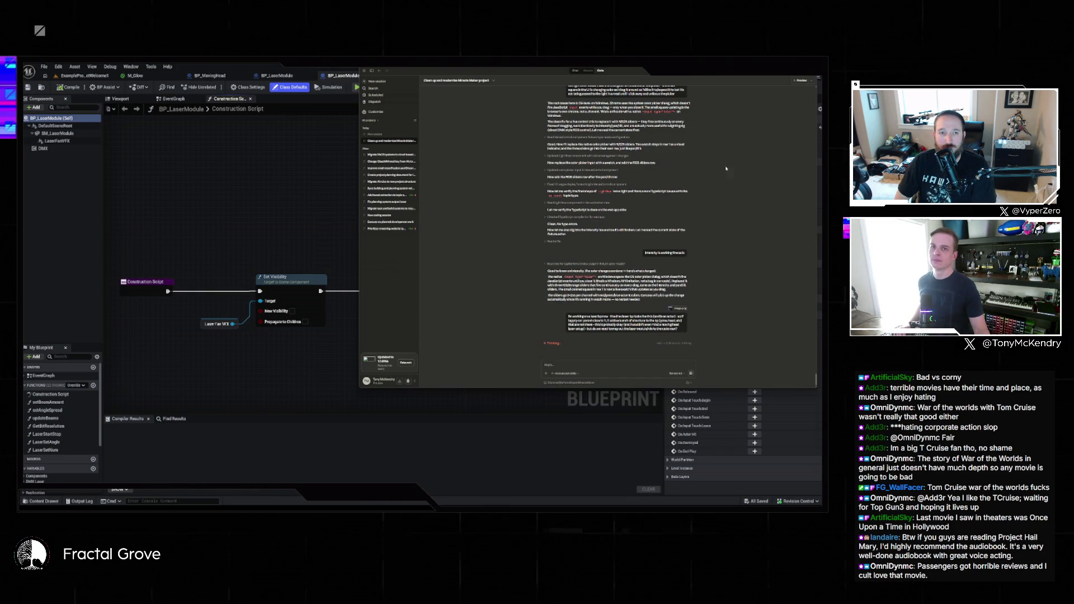
- Apply the material changes to the original M_Glow material and save it
{"action": "left_click", "coordinate": [401, 404]}
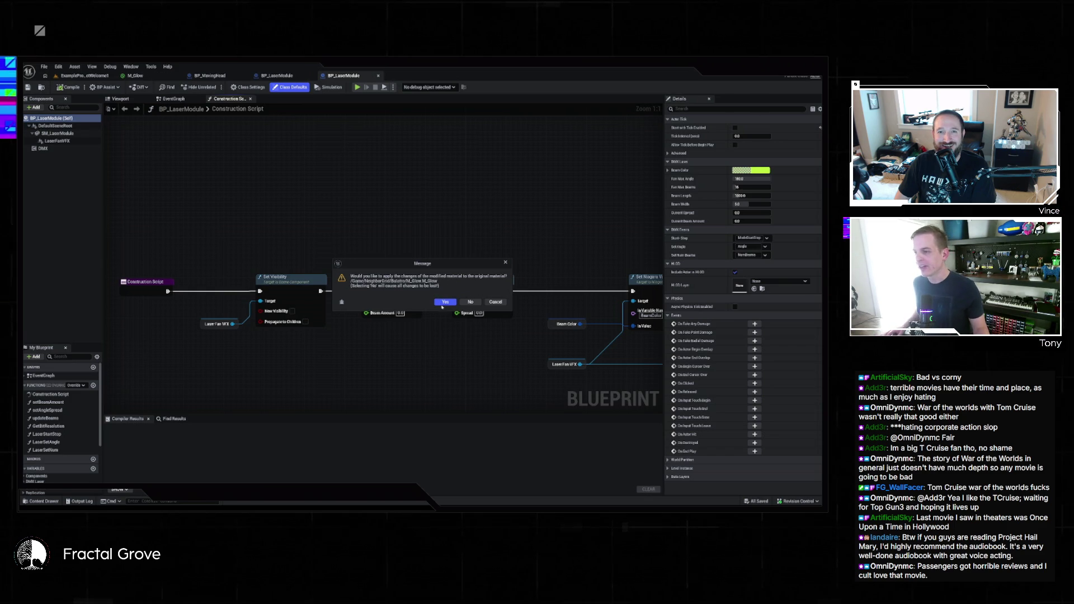
{"action": "left_click", "coordinate": [442, 305]}
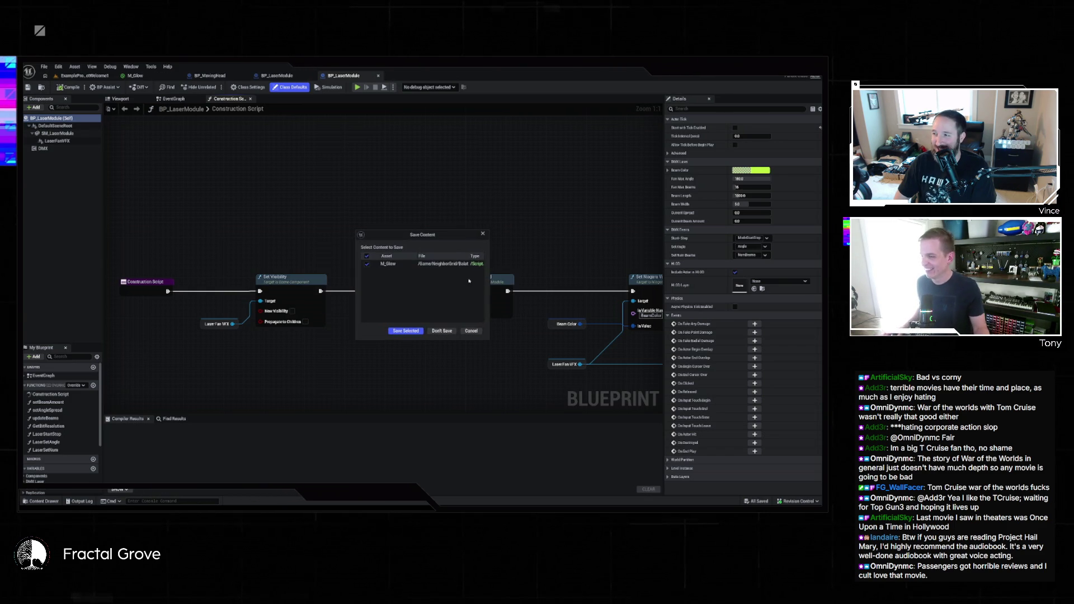
{"action": "left_click", "coordinate": [442, 331]}
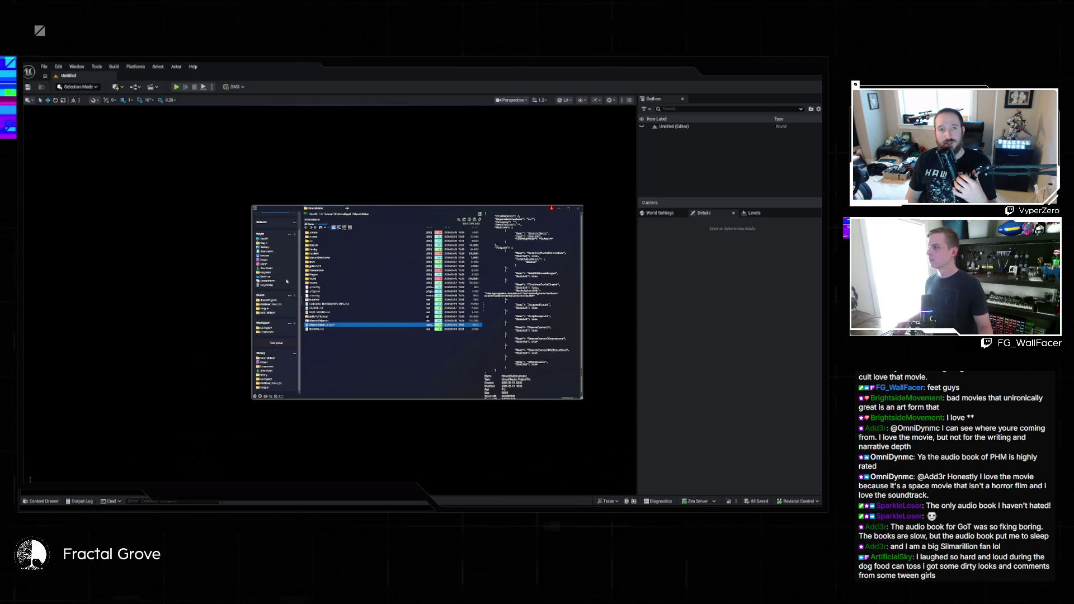
- Load the ExampleProjectWelcome1 level from File > Recent Levels
{"action": "left_click", "coordinate": [43, 67]}
{"action": "mouse_move", "coordinate": [112, 105]}
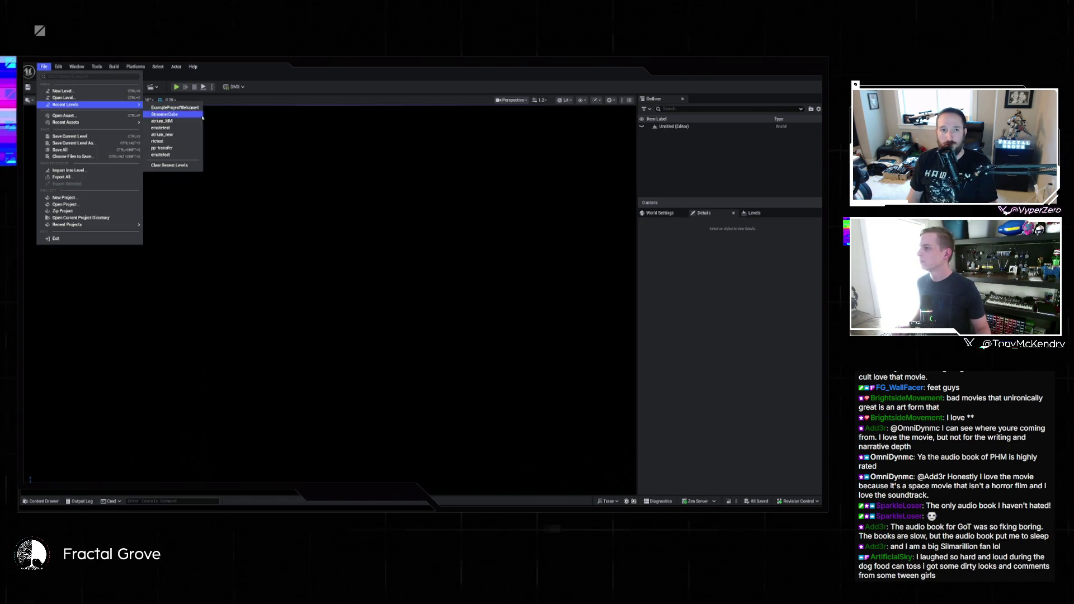
{"action": "left_click", "coordinate": [257, 247]}
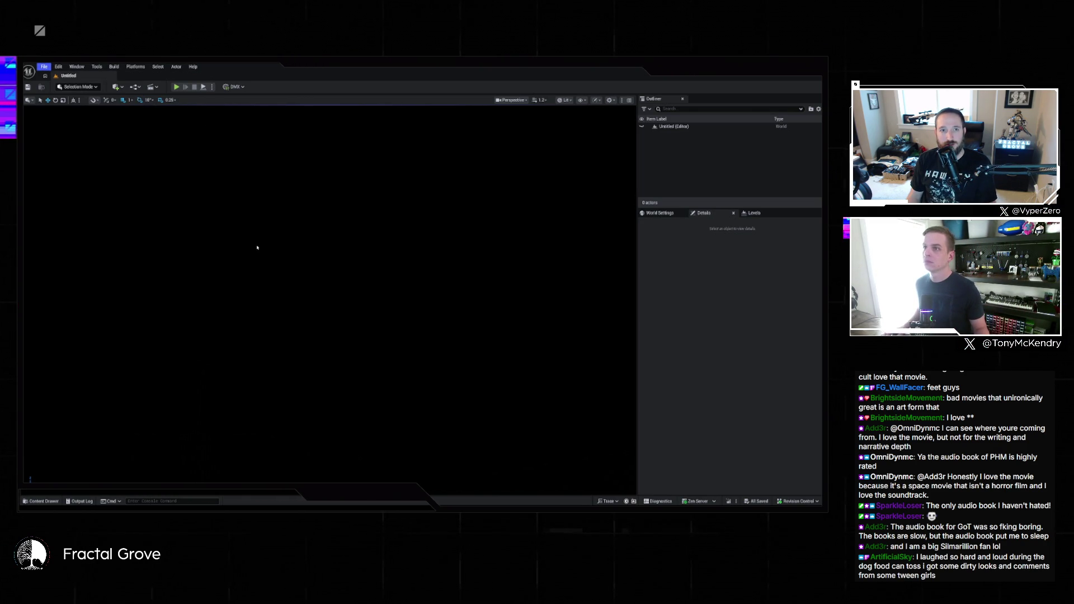
- Start a Play In Editor session of the welcome level
{"action": "key", "text": "alt+Tab"}
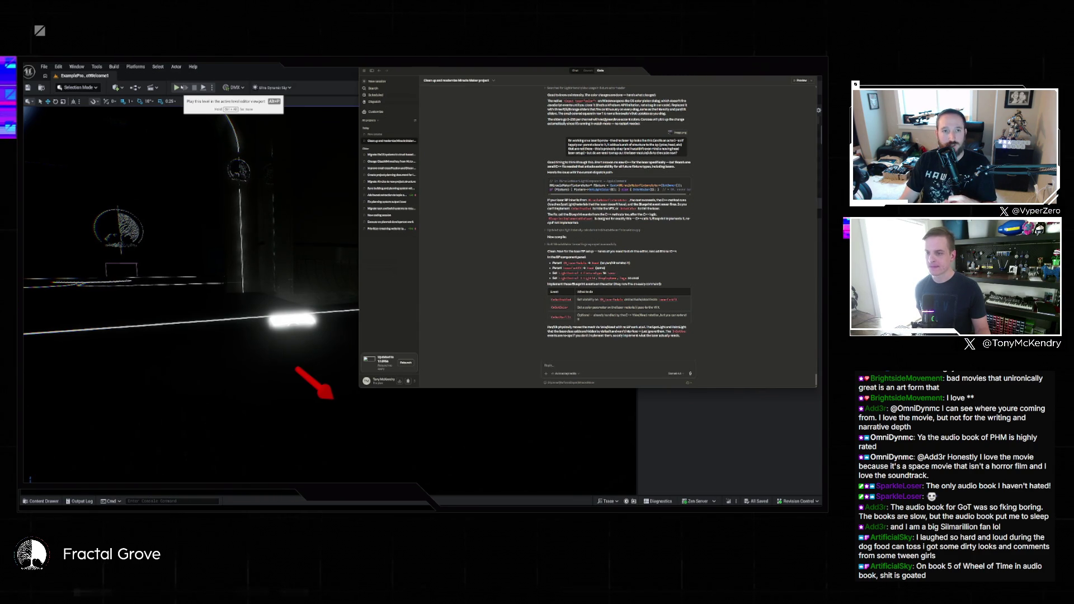
{"action": "left_click", "coordinate": [183, 103]}
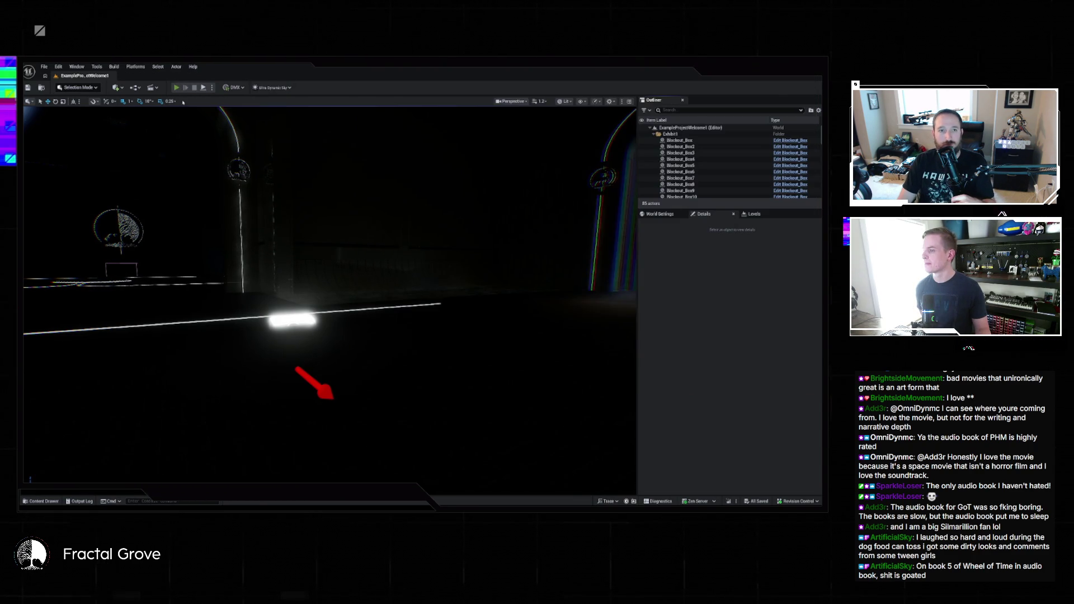
{"action": "left_click", "coordinate": [176, 87]}
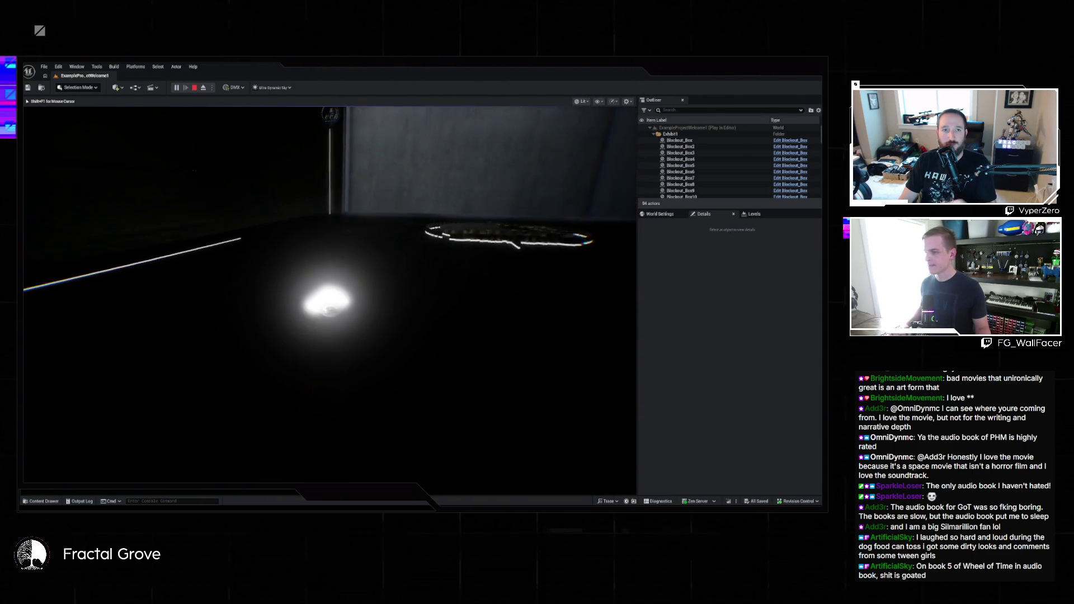
{"action": "key", "text": "super"}
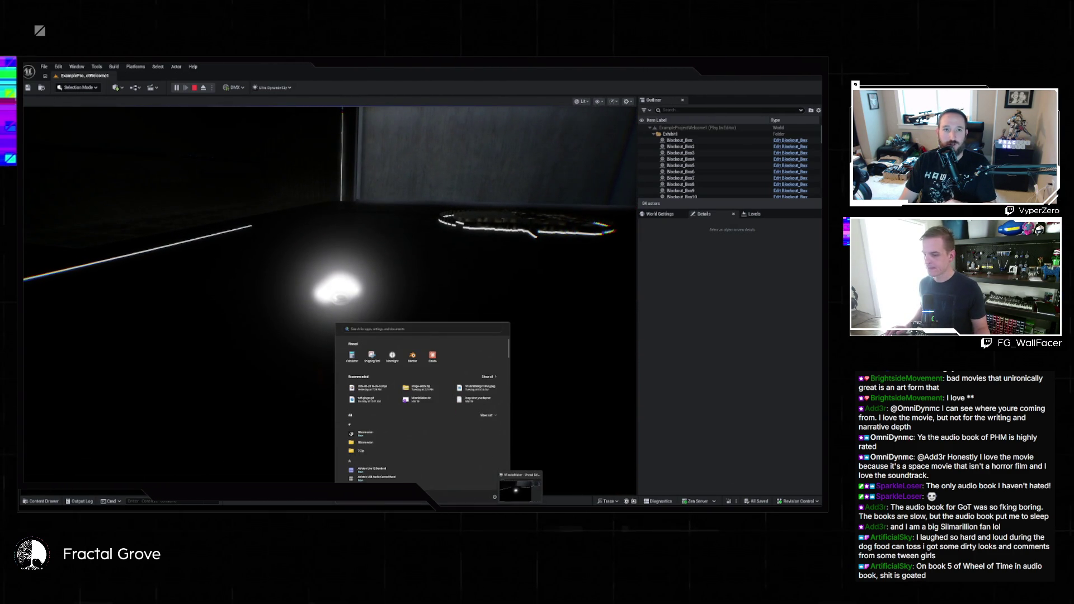
- Check the Fractal Grove Venue Control page, then minimise it and switch back to Claude
{"action": "mouse_move", "coordinate": [409, 507]}
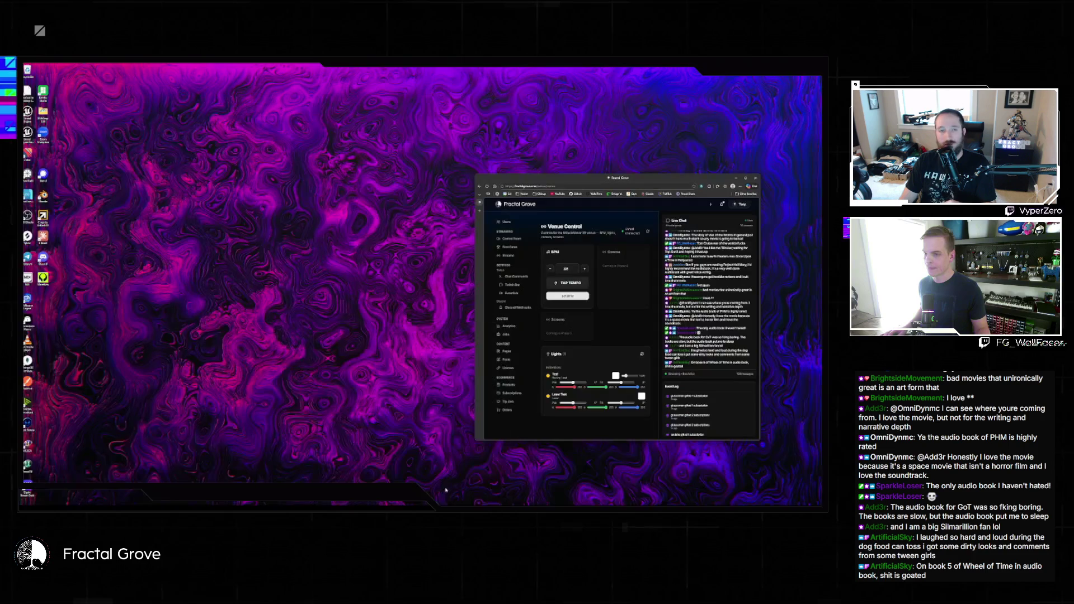
{"action": "left_click", "coordinate": [440, 490]}
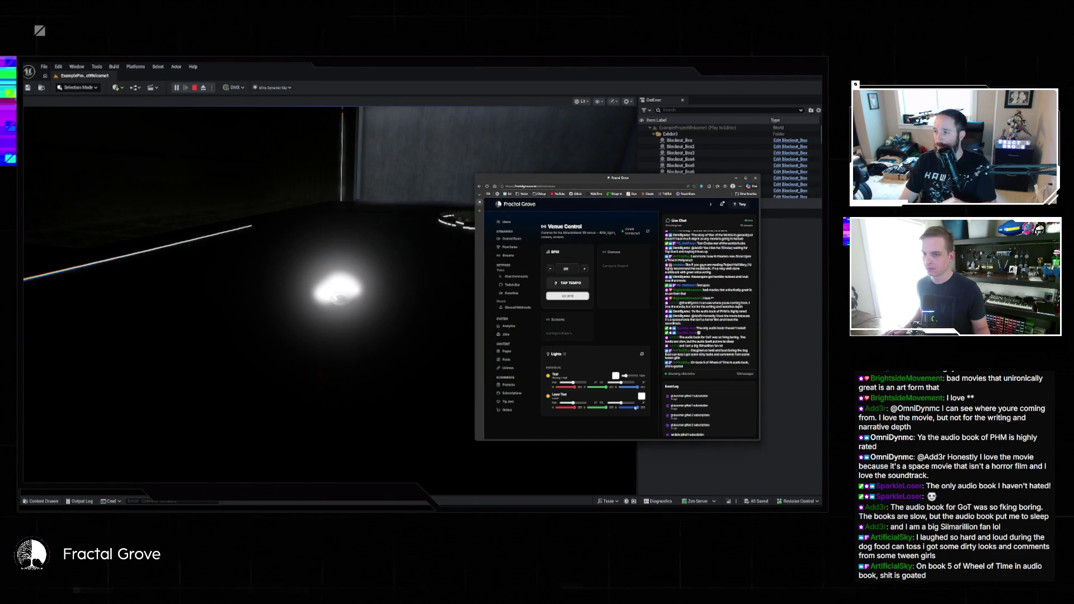
{"action": "left_click", "coordinate": [755, 177]}
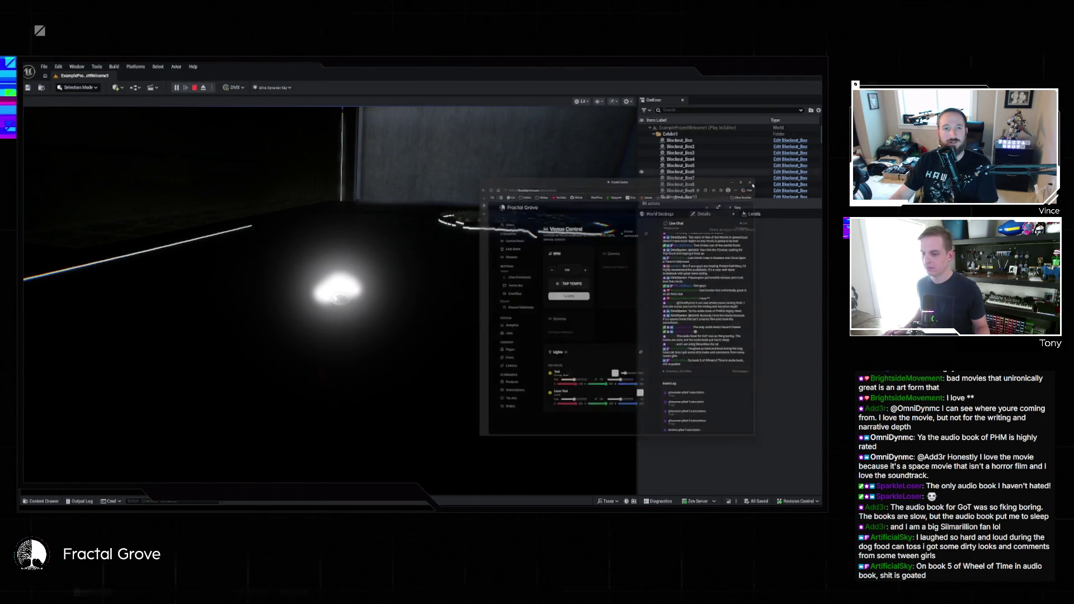
{"action": "key", "text": "alt+Tab"}
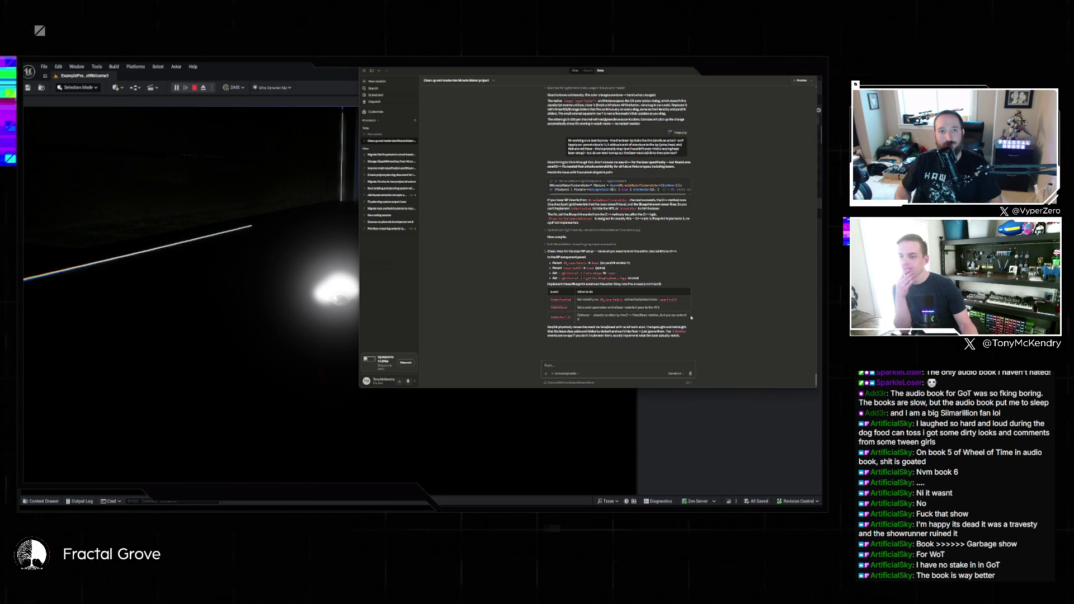
- Send the Claude chat window behind to reveal the running Unreal level
{"action": "left_click", "coordinate": [671, 412]}
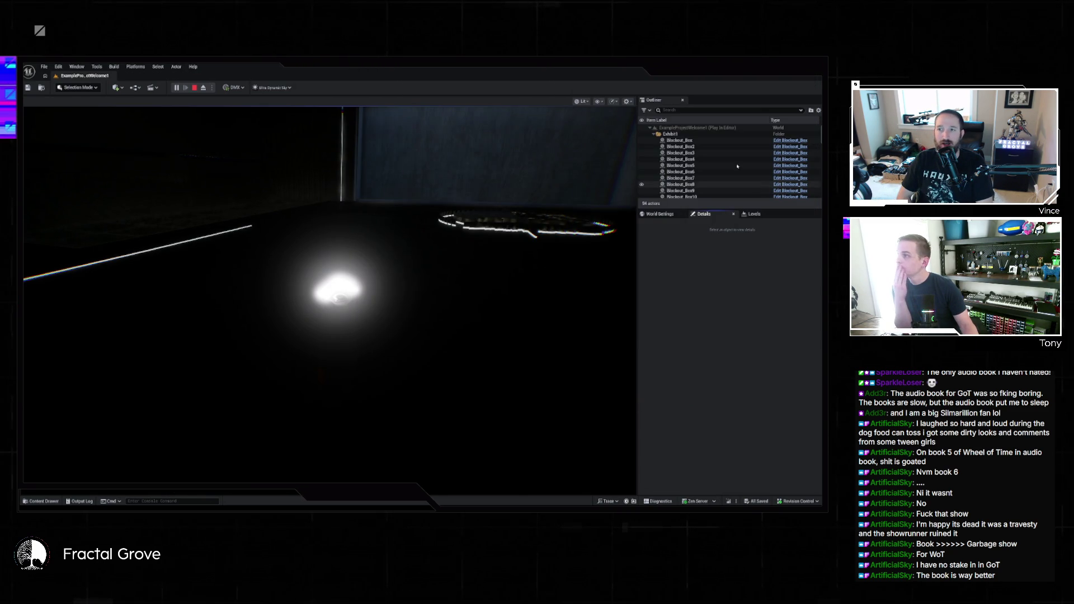
- Stop the Play-in-Editor session and bring the Claude chat back to the front
{"action": "key", "text": "Escape"}
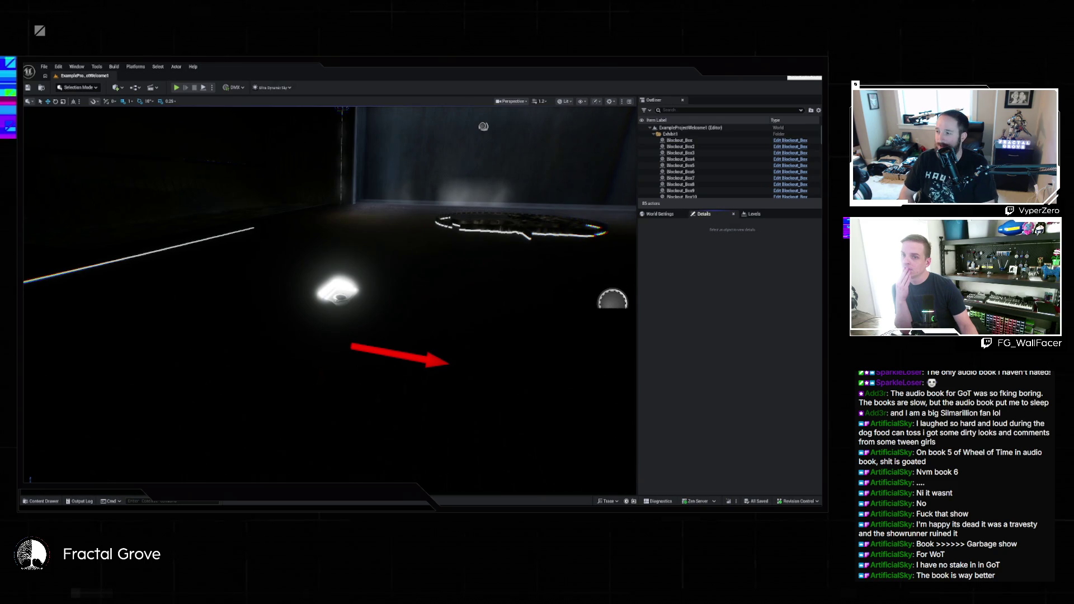
{"action": "key", "text": "alt+Tab"}
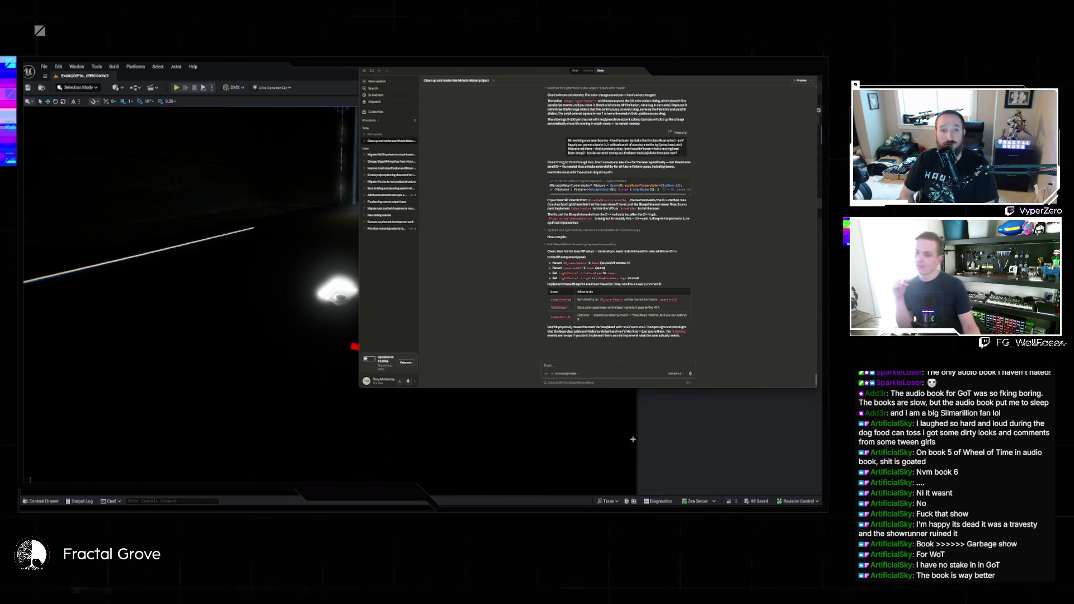
- Start drafting a request to make the laser beams visible, noting there are no controls for them
{"action": "type", "text": "can you make it so the laser beams are visible? I dont have any control"}
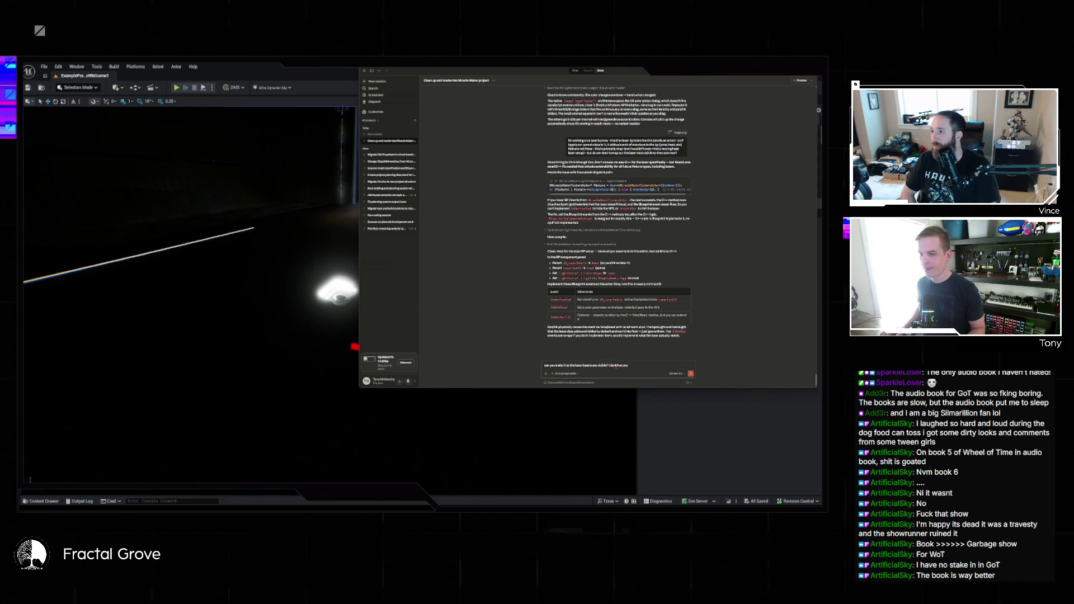
{"action": "type", "text": "s for them and"}
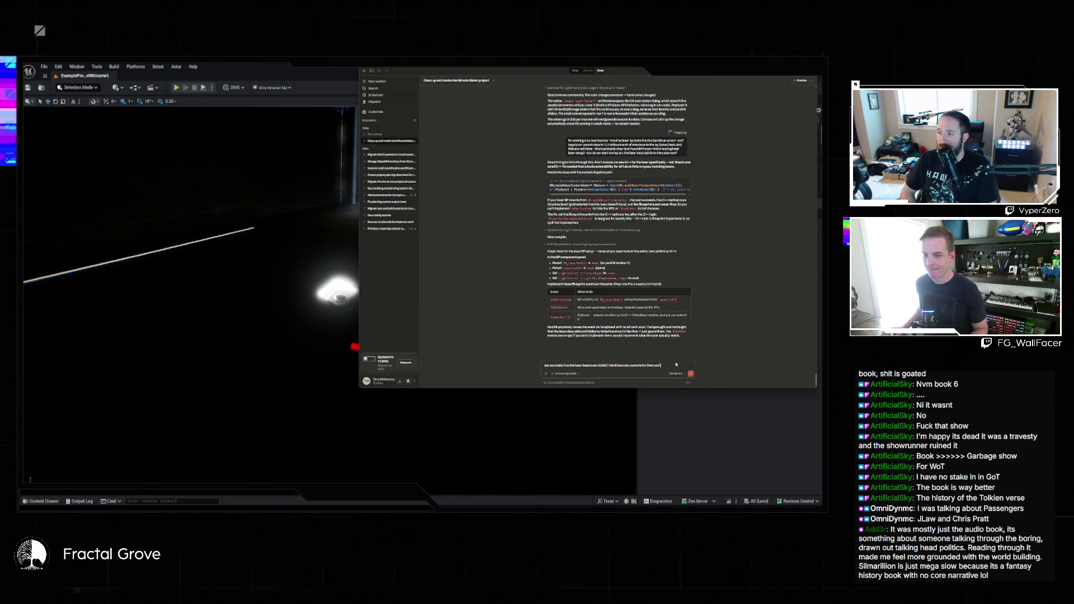
- Finish the laser request, citing the sky lasers and sun beam as examples, and send it
{"action": "type", "text": " they're not visible on"}
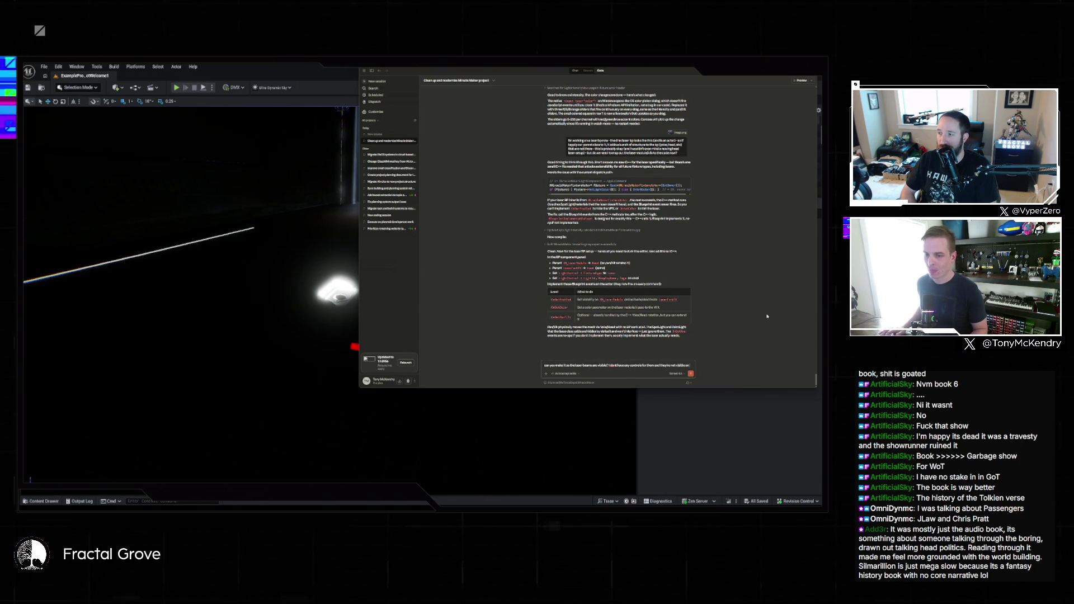
{"action": "type", "text": " play like them to - the ski lasers likemexample based on the and the sun"}
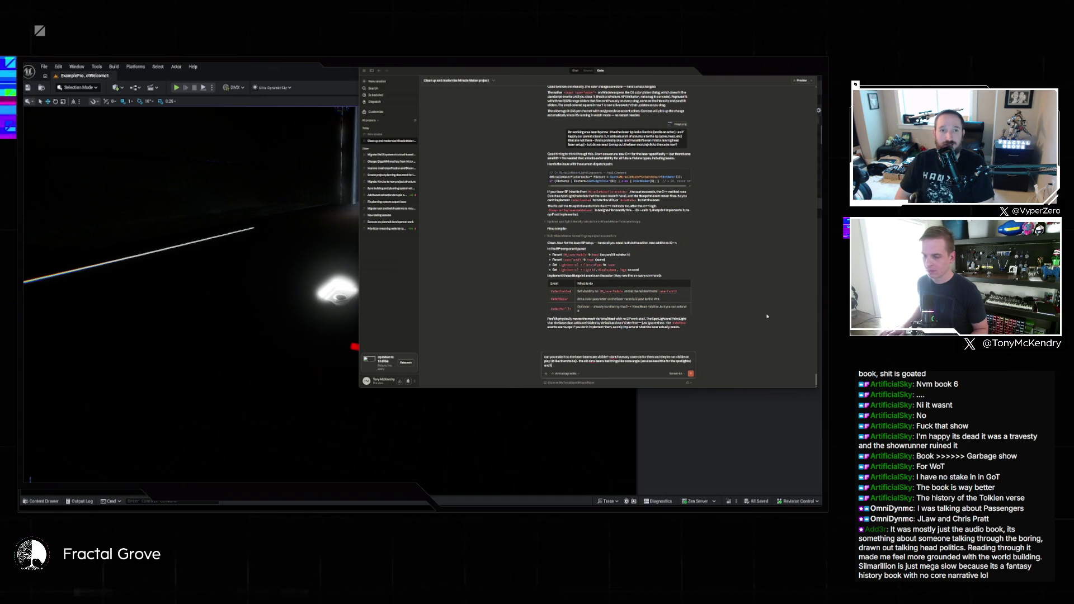
{"action": "type", "text": " beams a"}
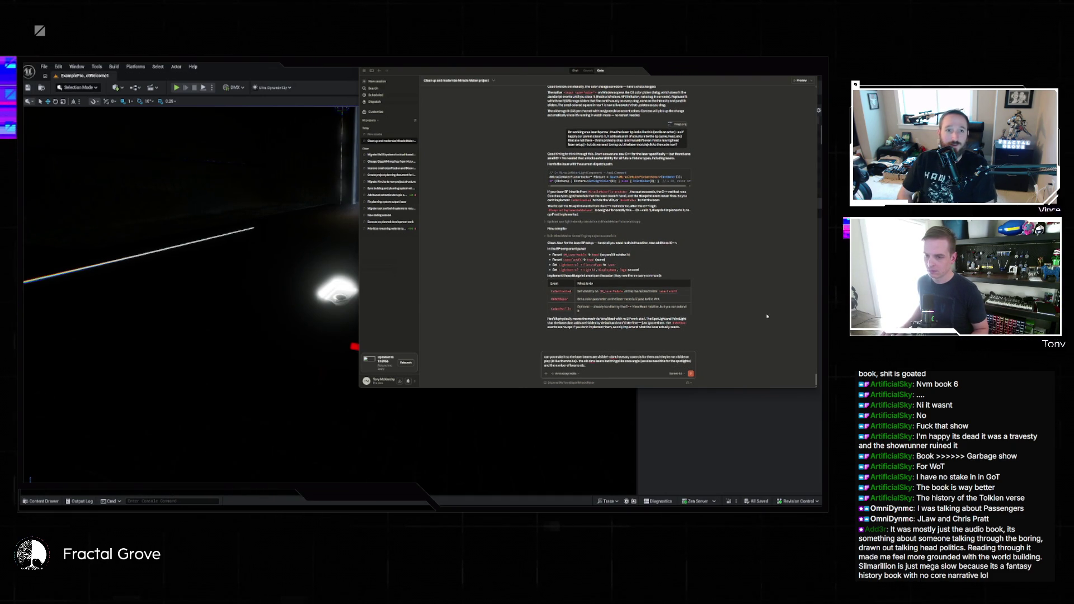
{"action": "key", "text": "Return"}
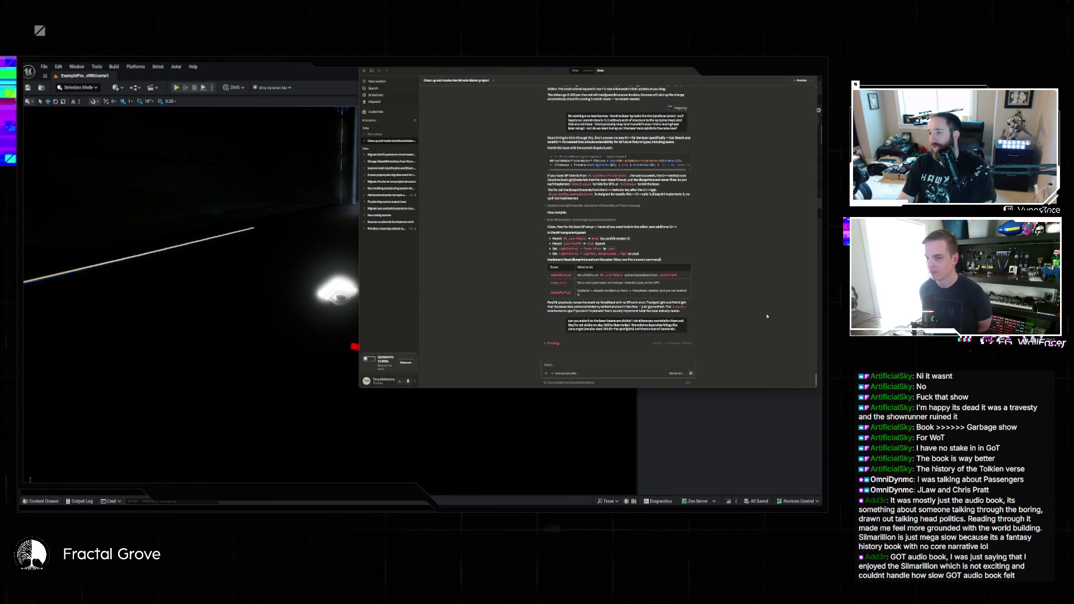
- Close the Unreal editor while Claude works on its reply
{"action": "left_click", "coordinate": [742, 415]}
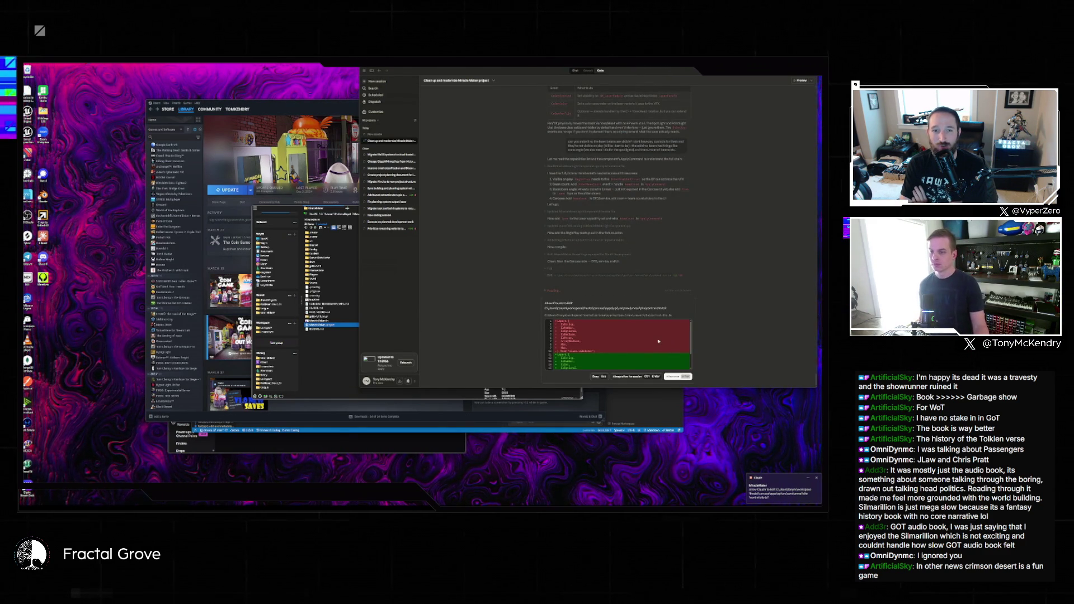
- Approve both of Claude's proposed project file edits
{"action": "key", "text": "Return"}
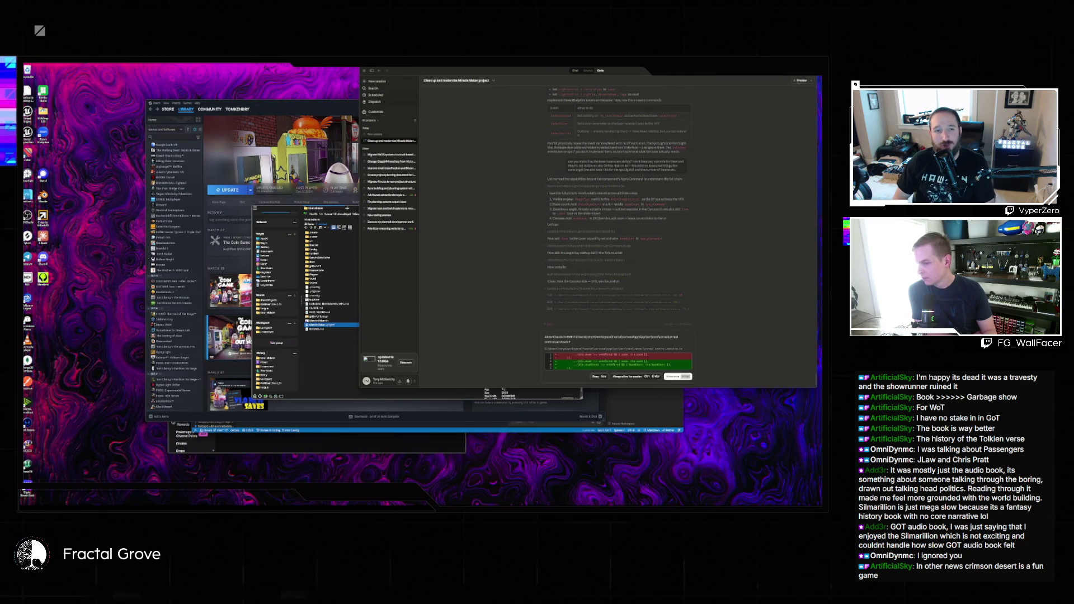
{"action": "key", "text": "Return"}
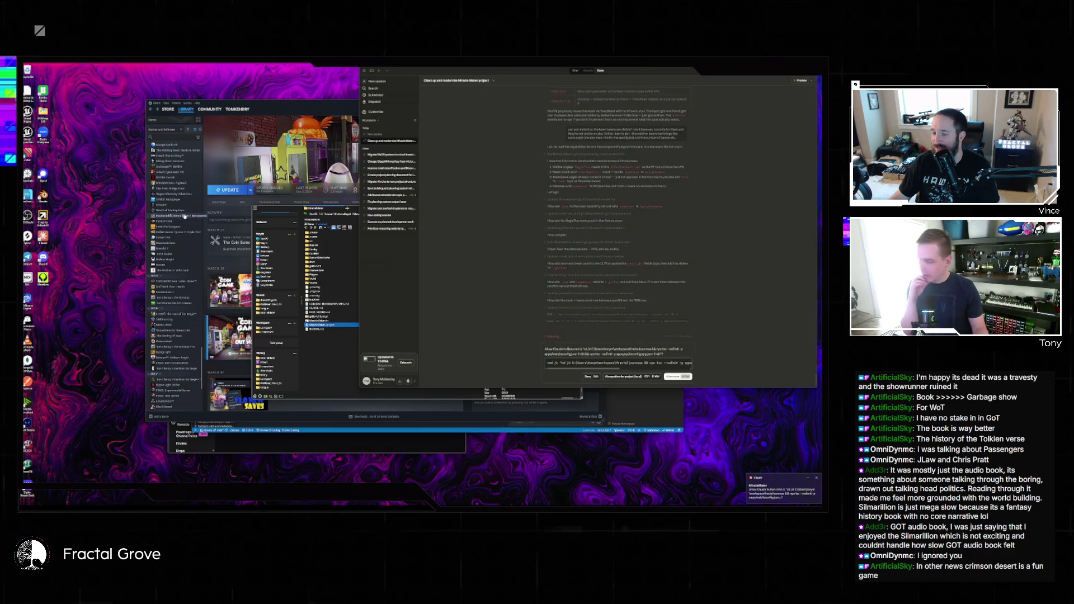
- Allow Claude to run the pending project-folder command and scroll through its progress
{"action": "left_click", "coordinate": [630, 377]}
{"action": "scroll", "coordinate": [187, 225], "scroll_direction": "down", "scroll_amount": 10}
{"action": "scroll", "coordinate": [187, 225], "scroll_direction": "up", "scroll_amount": 15}
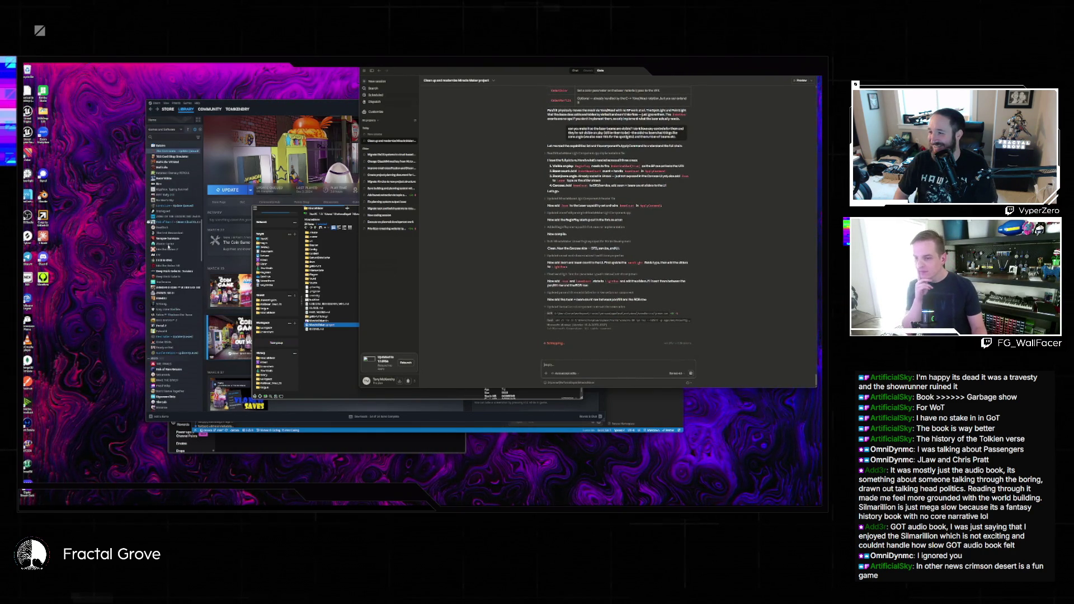
{"action": "scroll", "coordinate": [182, 217], "scroll_direction": "up", "scroll_amount": 5}
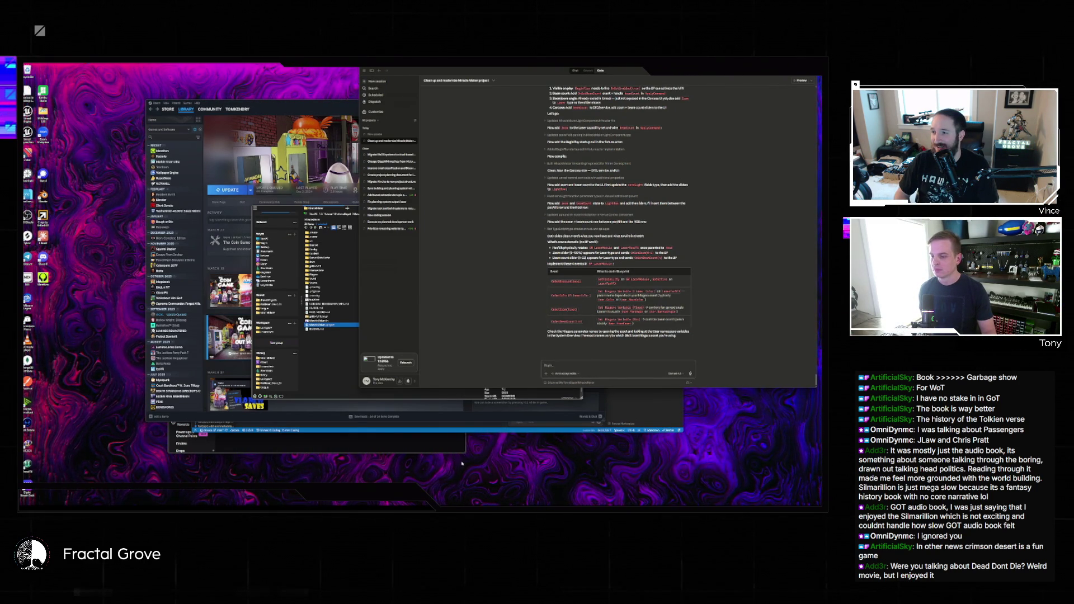
- Bring Visual Studio Code forward and open File Explorer for the MiracleMaker project folder
{"action": "mouse_move", "coordinate": [485, 502]}
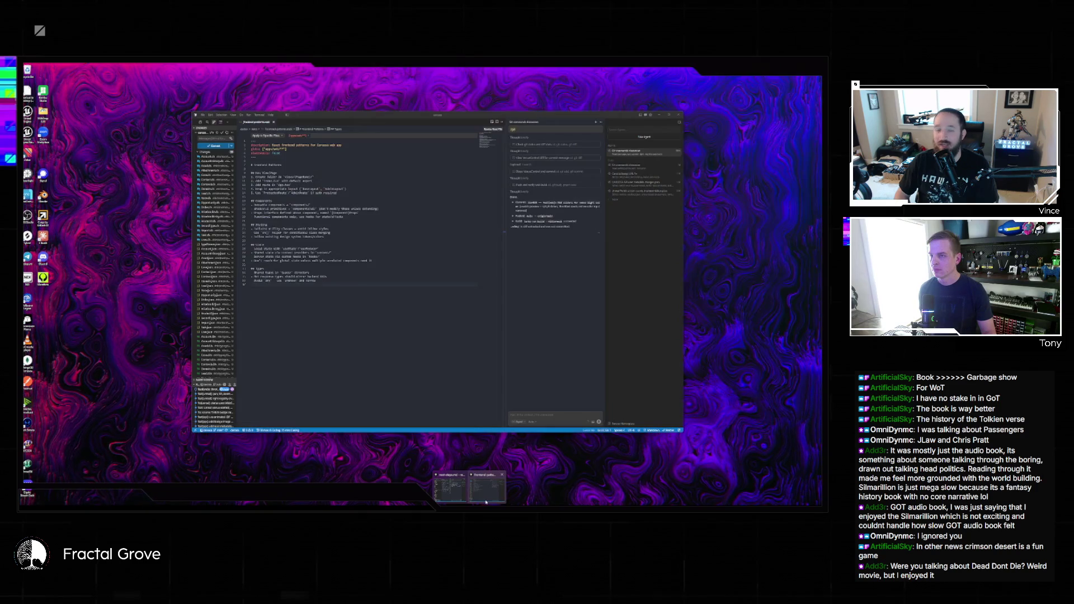
{"action": "left_click", "coordinate": [486, 502]}
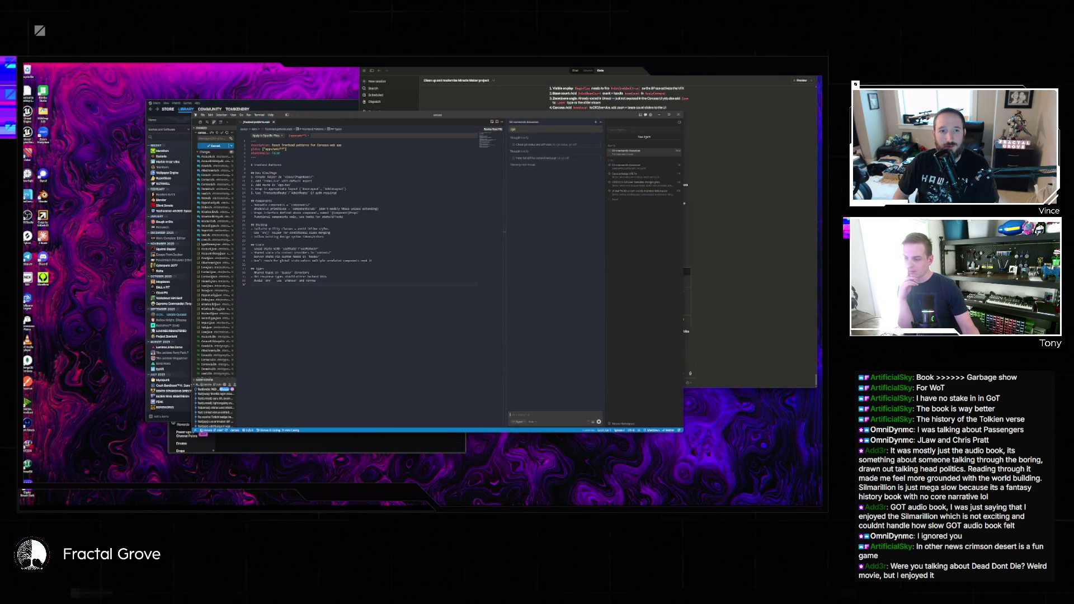
{"action": "key", "text": "super+e"}
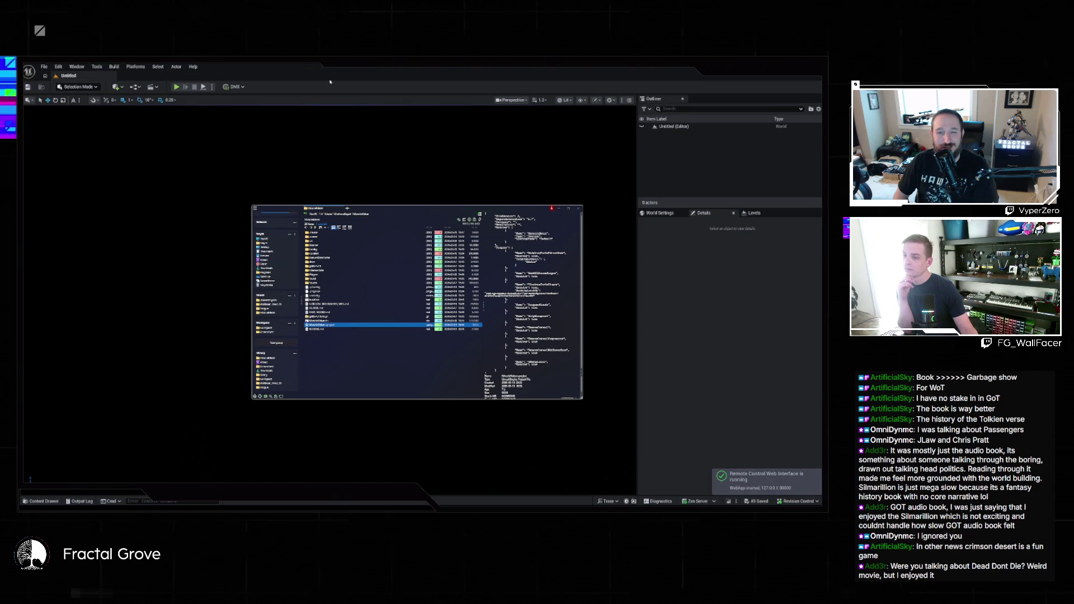
- Look over the File menu commands in the newly loaded MiracleMaker editor
{"action": "left_click", "coordinate": [44, 68]}
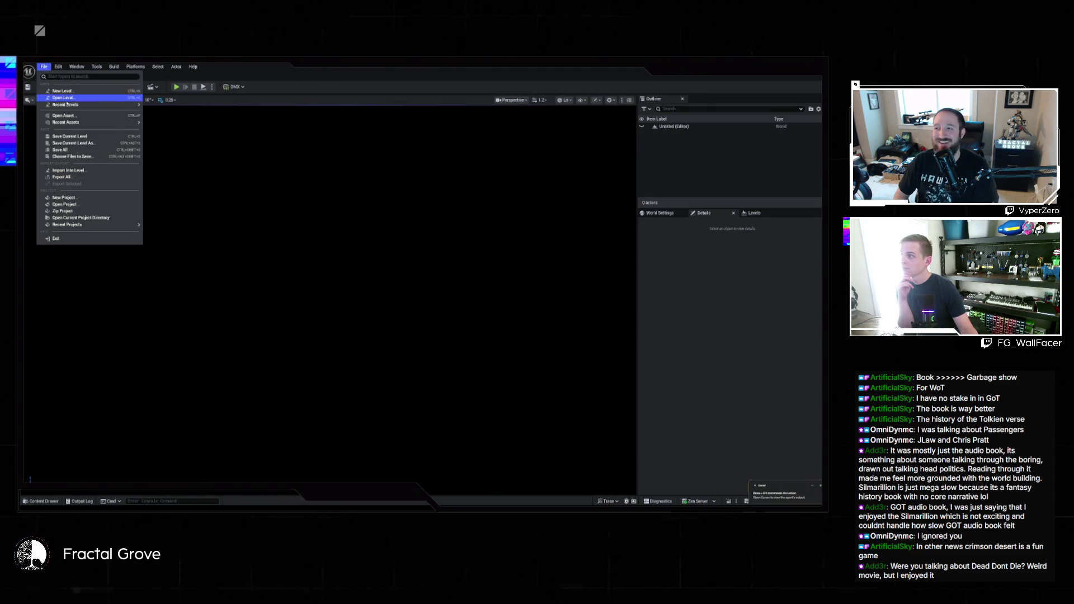
- Dismiss the File menu, then minimize and restore the editor window
{"action": "left_click", "coordinate": [315, 182]}
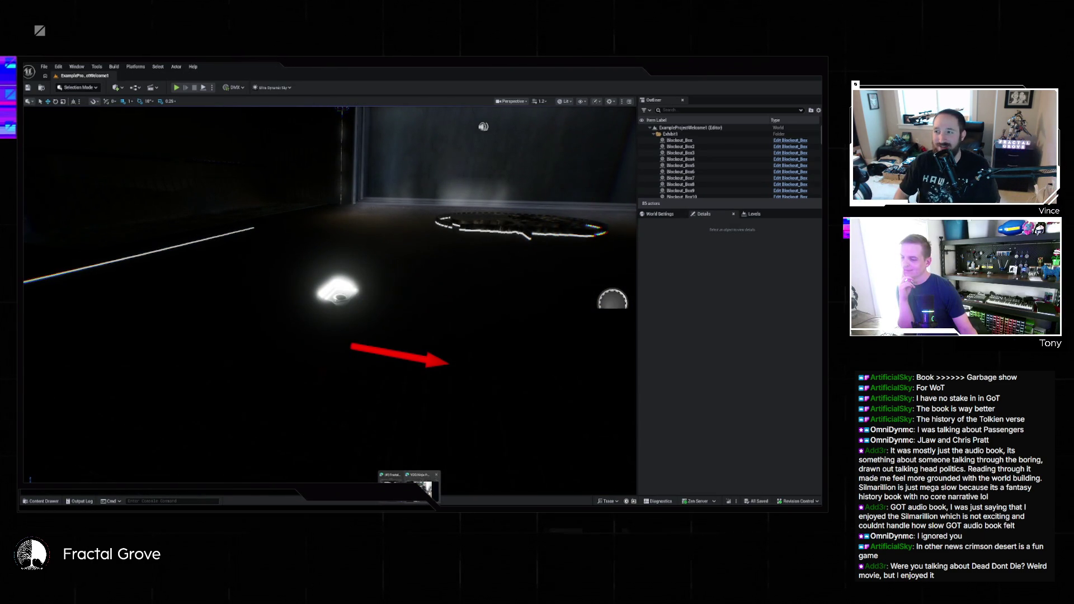
{"action": "left_click", "coordinate": [408, 503]}
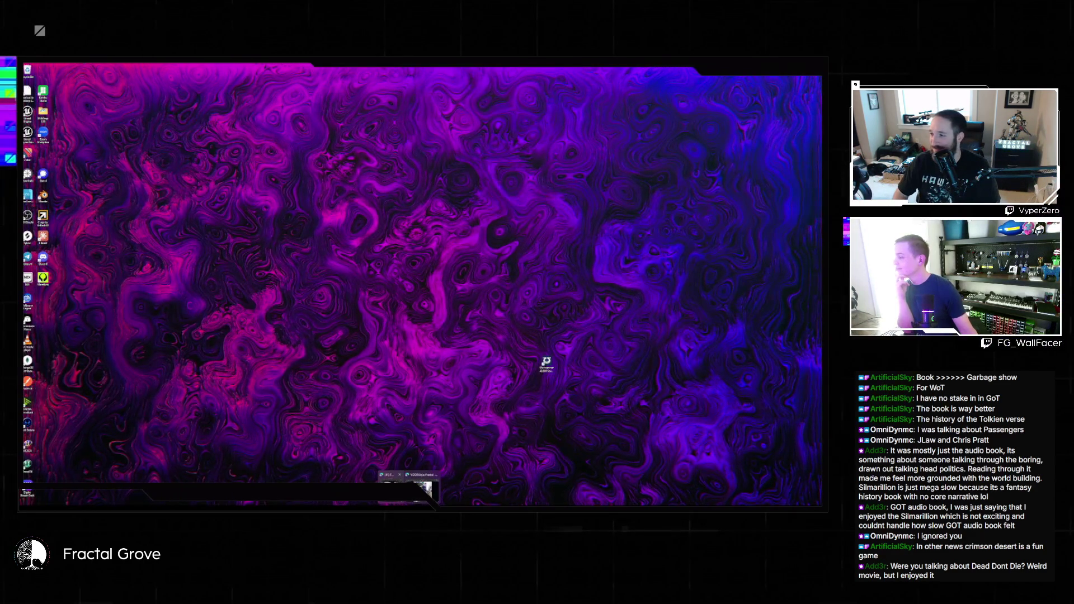
{"action": "left_click", "coordinate": [427, 491]}
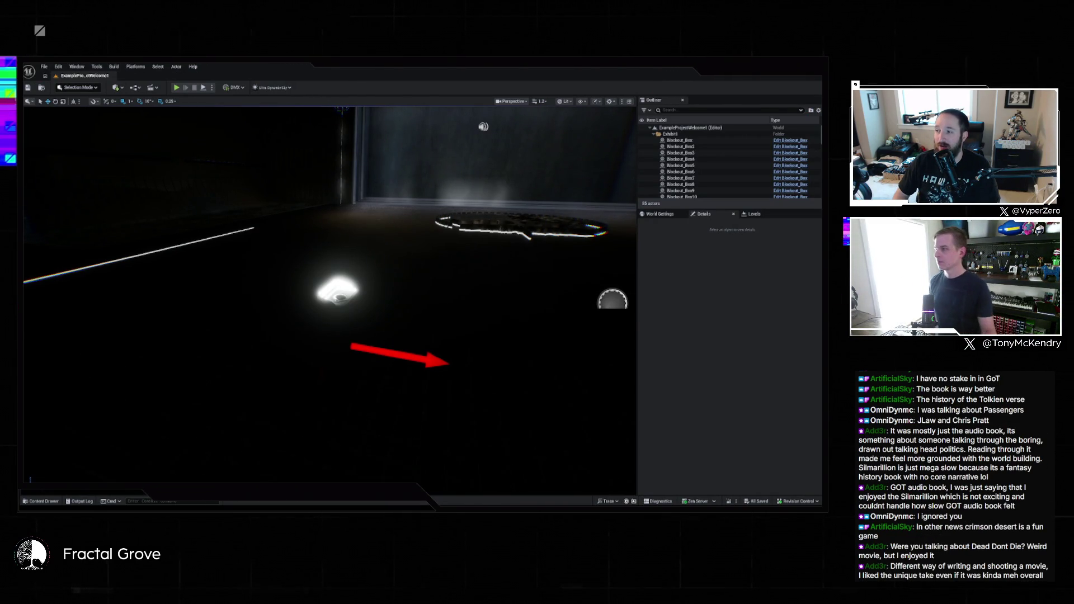
- Load atrium_MM from Recent Levels and start Play In Editor
{"action": "left_click", "coordinate": [44, 67]}
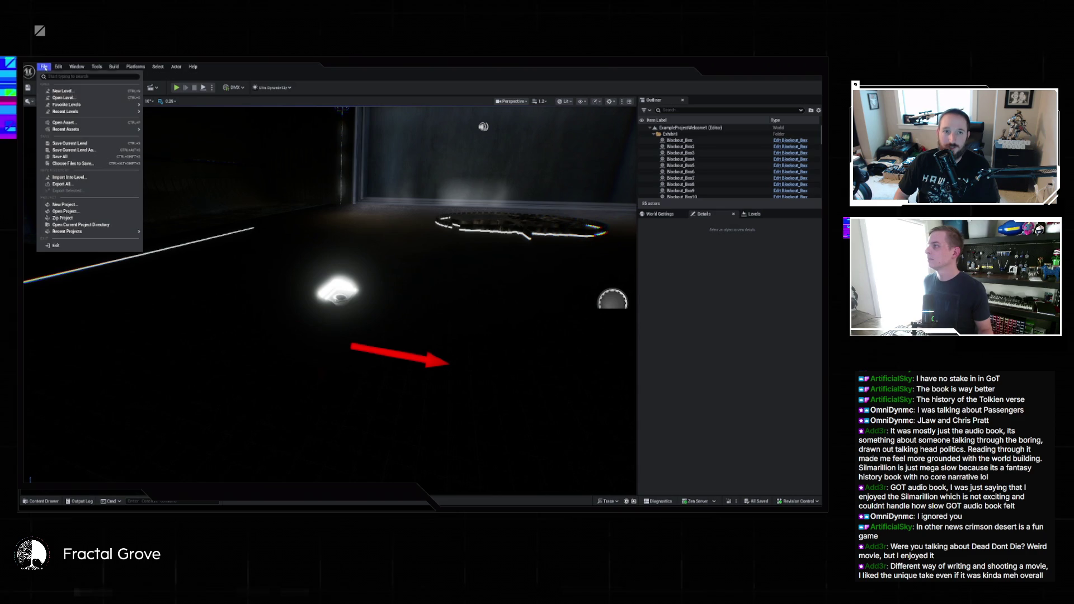
{"action": "mouse_move", "coordinate": [84, 112]}
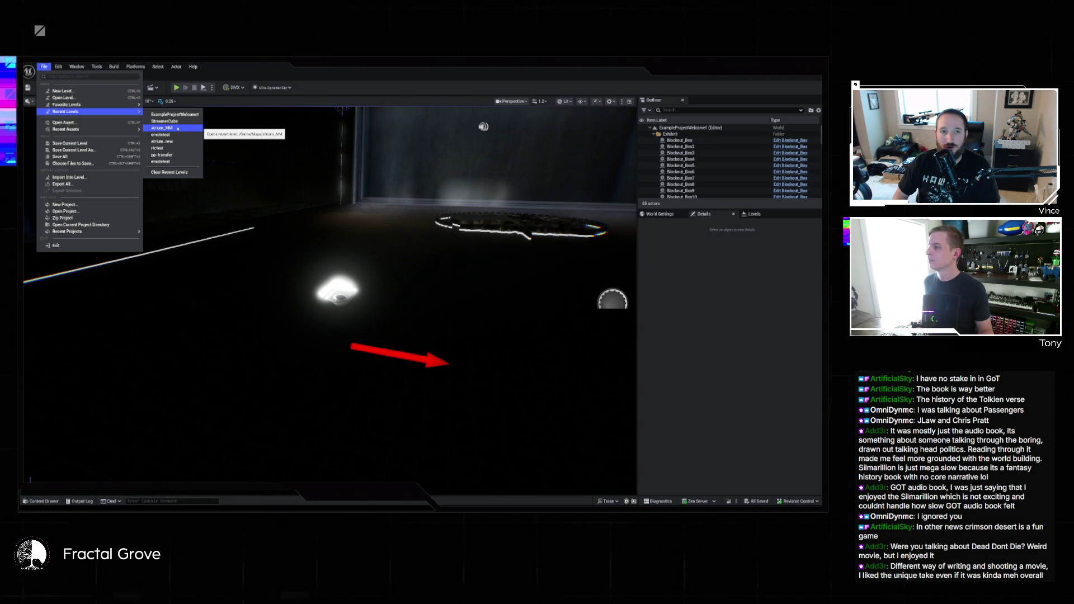
{"action": "left_click", "coordinate": [178, 128]}
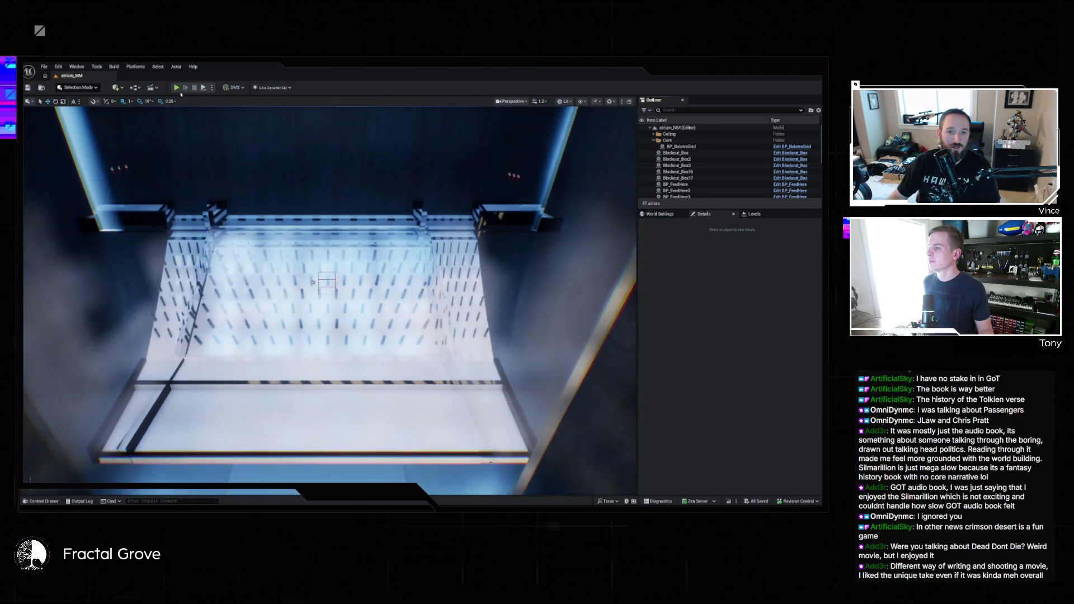
{"action": "key", "text": "alt+p"}
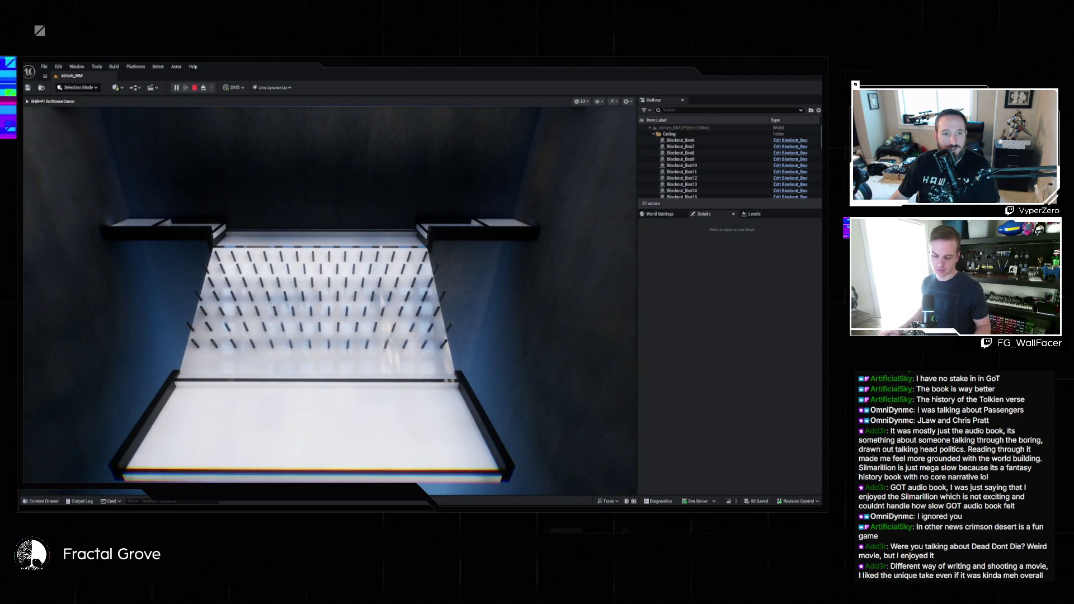
- Watch the green-ball drop in the full-screen game view, then stop the play session
{"action": "key", "text": "F11"}
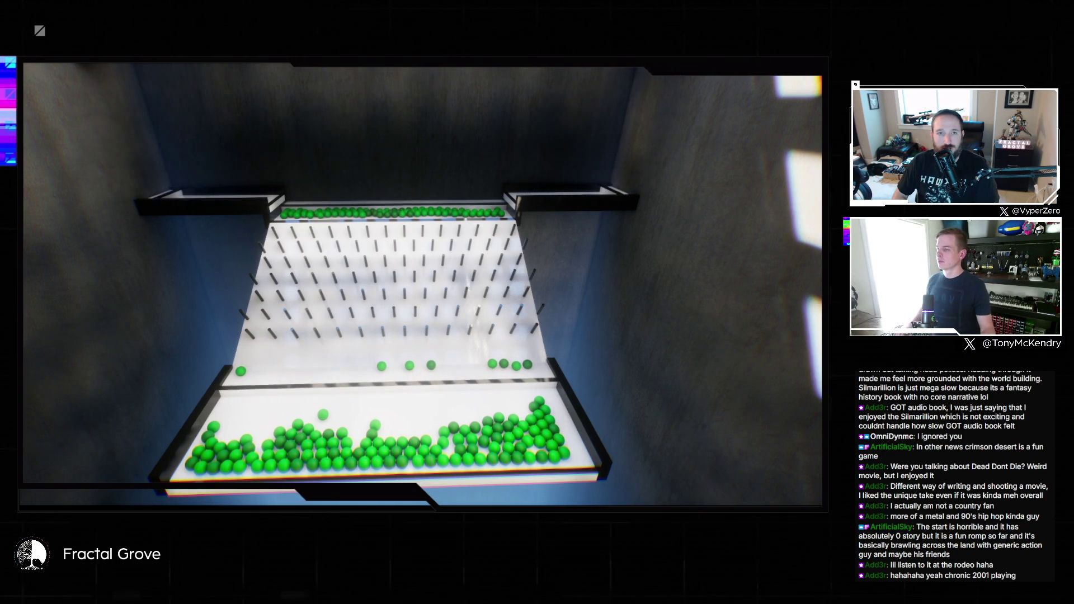
{"action": "key", "text": "Escape"}
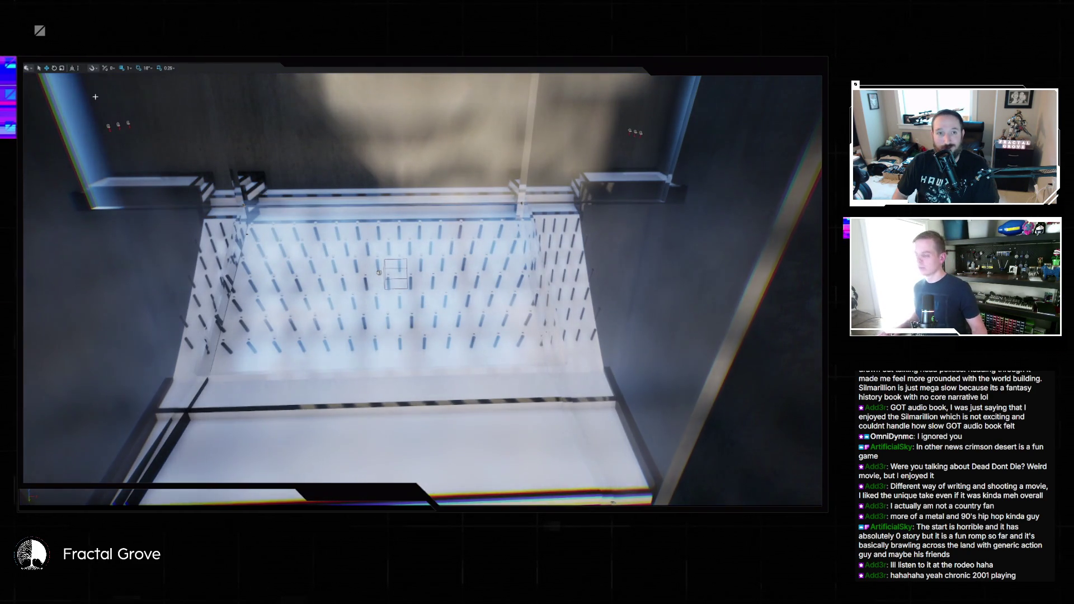
- Leave immersive mode, load ExampleProjectWelcome1 from Recent Levels, and start playing it
{"action": "key", "text": "F11"}
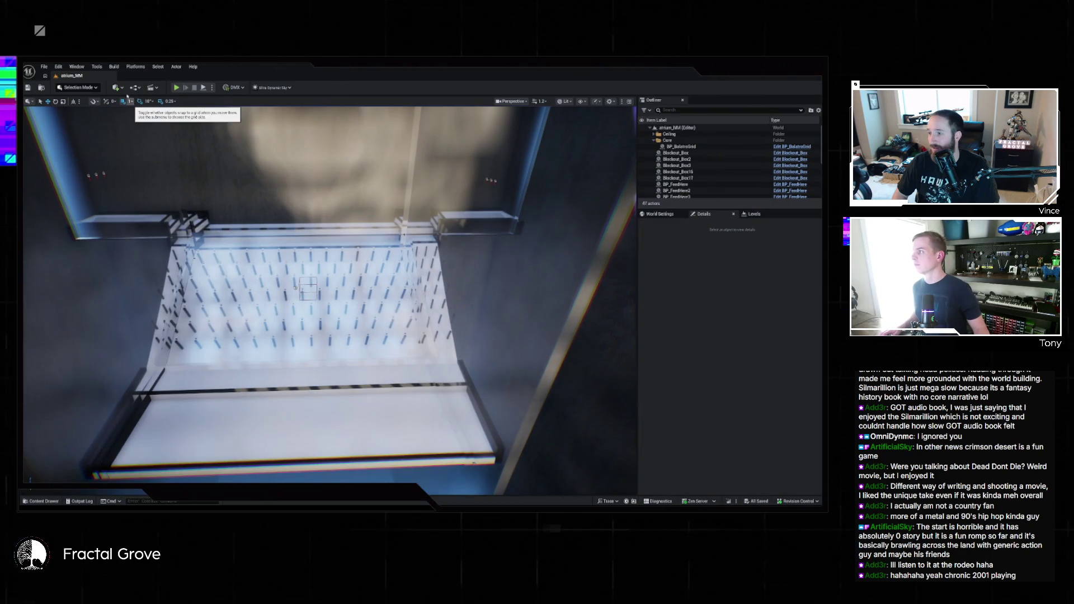
{"action": "left_click", "coordinate": [44, 66]}
{"action": "mouse_move", "coordinate": [90, 112]}
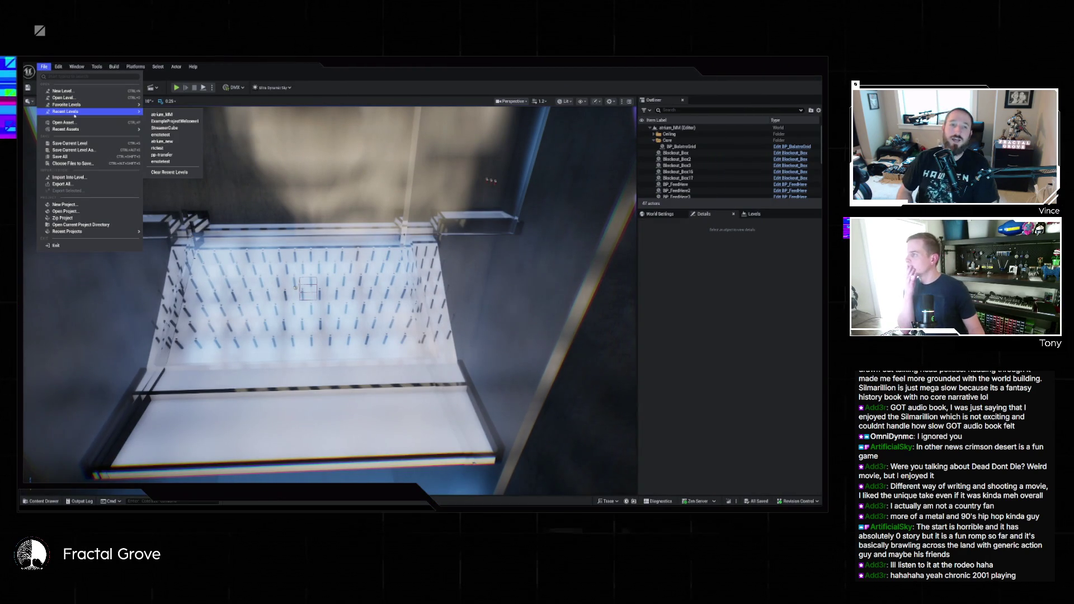
{"action": "left_click", "coordinate": [175, 121]}
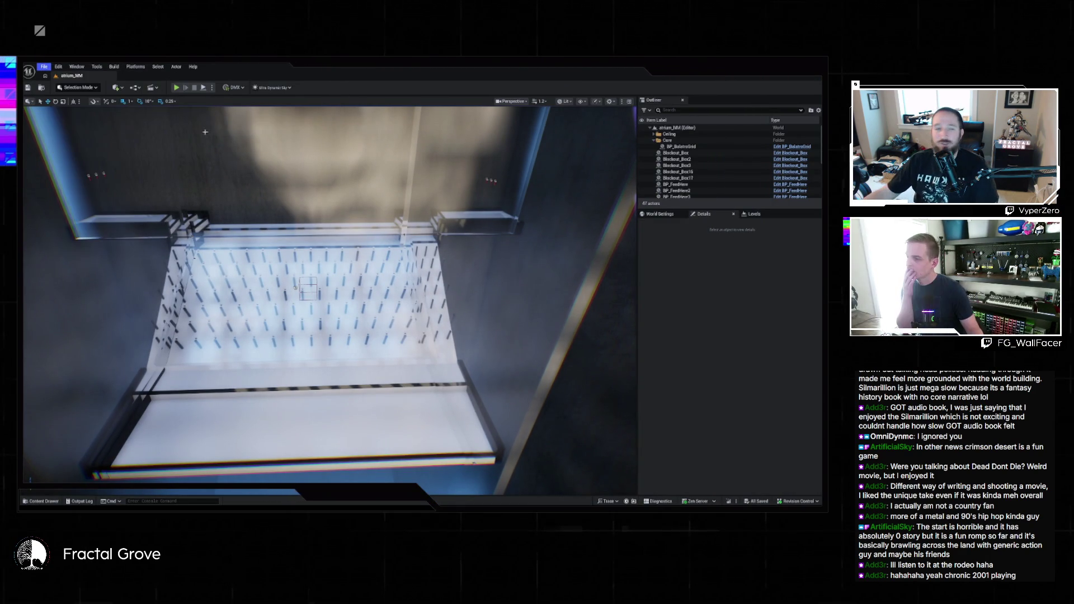
{"action": "key", "text": "alt+p"}
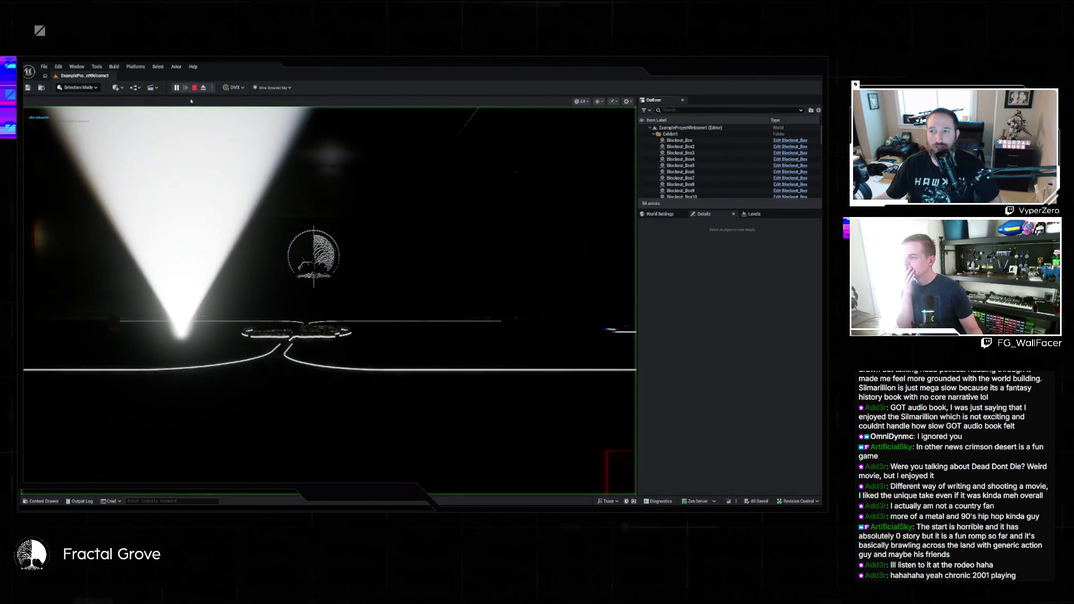
- Walk past the logo and spotlight toward the dark doorway, then open the Start menu
{"action": "key", "text": "w"}
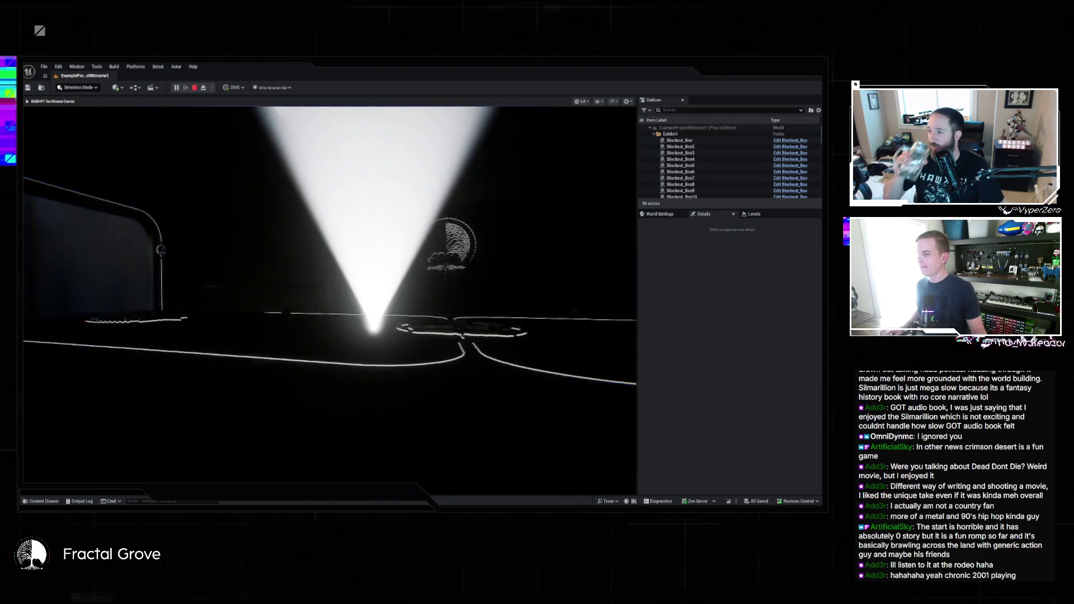
{"action": "key", "text": "w"}
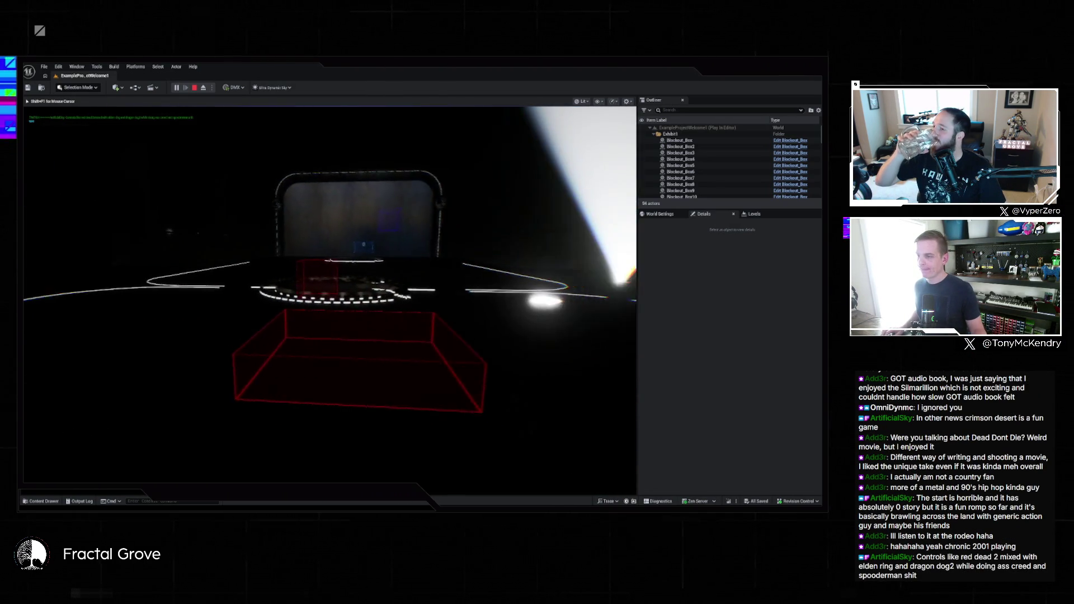
{"action": "key", "text": "w"}
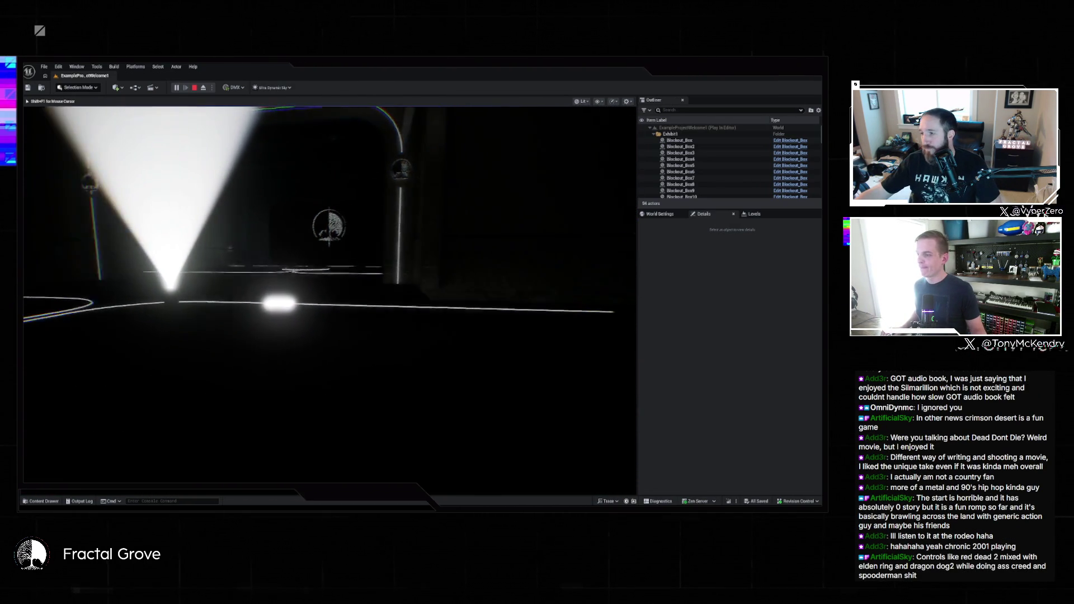
{"action": "key", "text": "super"}
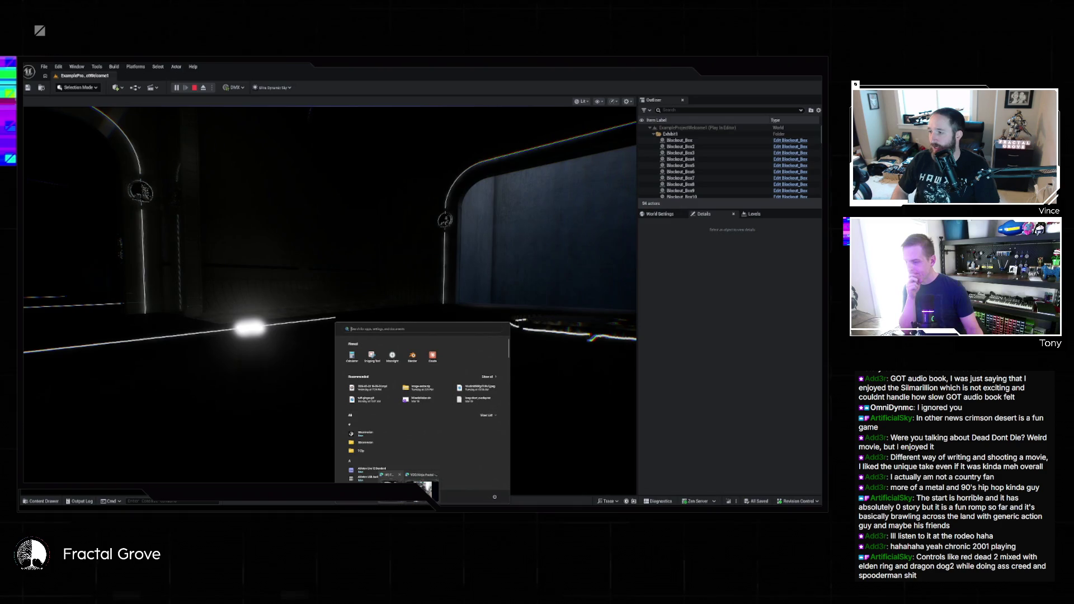
- Switch to the Fractal Grove dashboard, open Venue Control from recent addresses, and widen the browser window
{"action": "key", "text": "super+d"}
{"action": "key", "text": "super+d"}
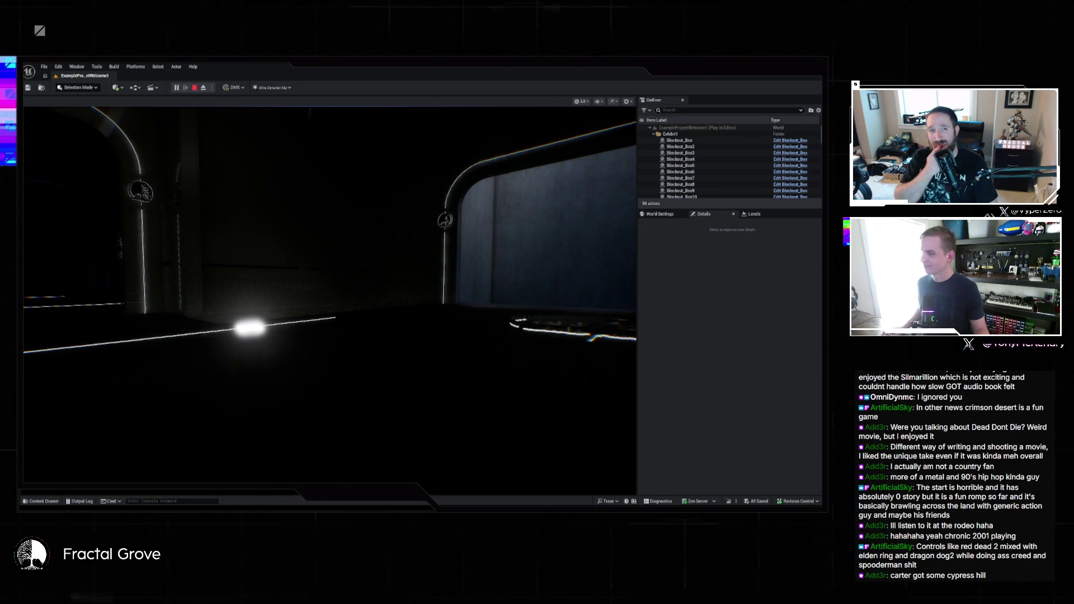
{"action": "key", "text": "alt+Tab"}
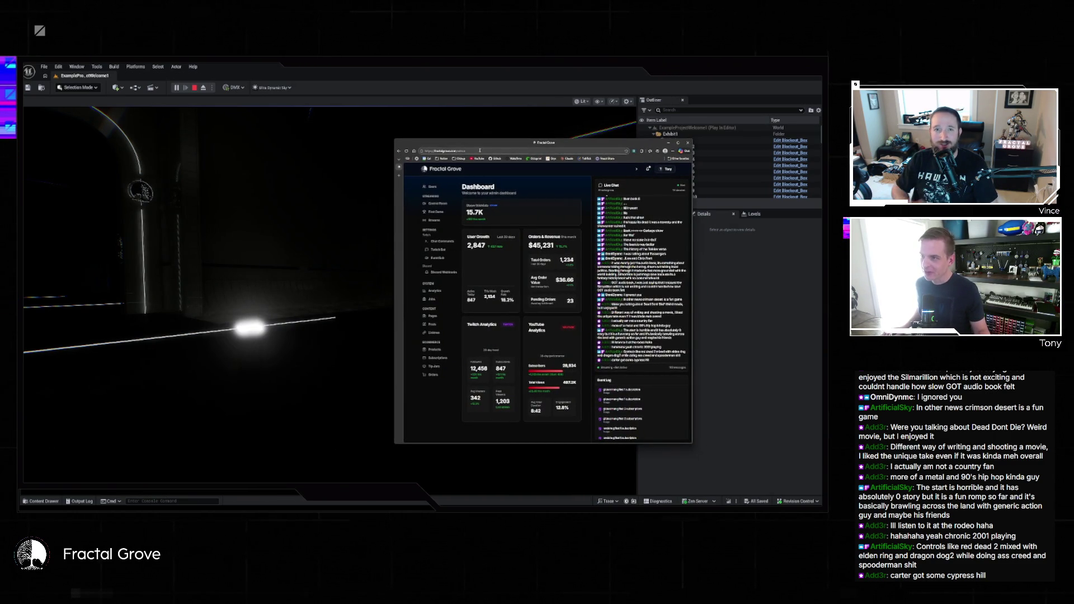
{"action": "left_click", "coordinate": [482, 151]}
{"action": "left_click", "coordinate": [469, 169]}
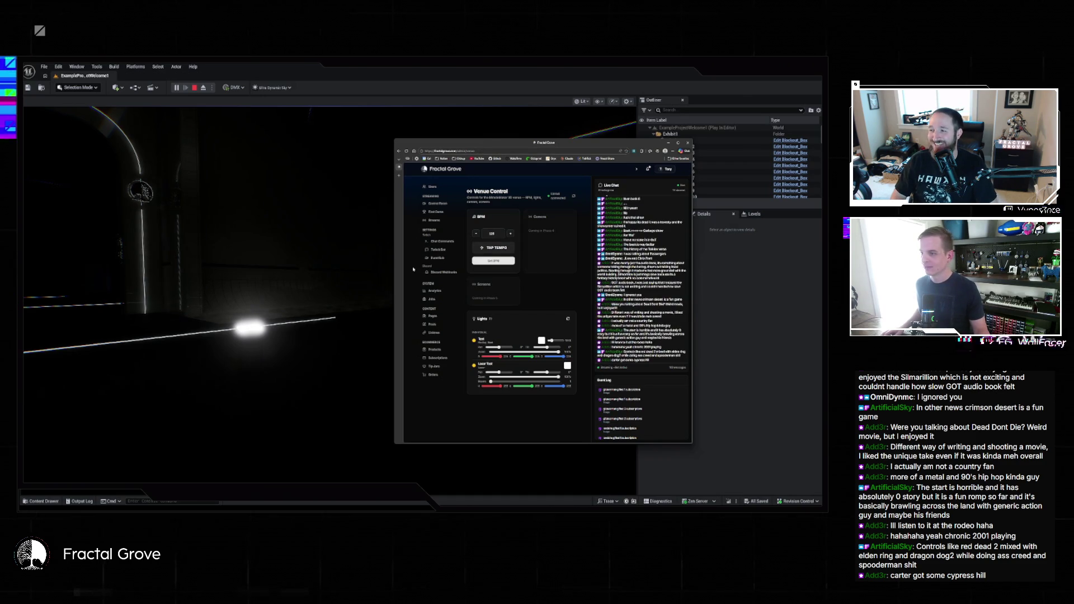
{"action": "left_click_drag", "start_coordinate": [395, 261], "coordinate": [308, 263]}
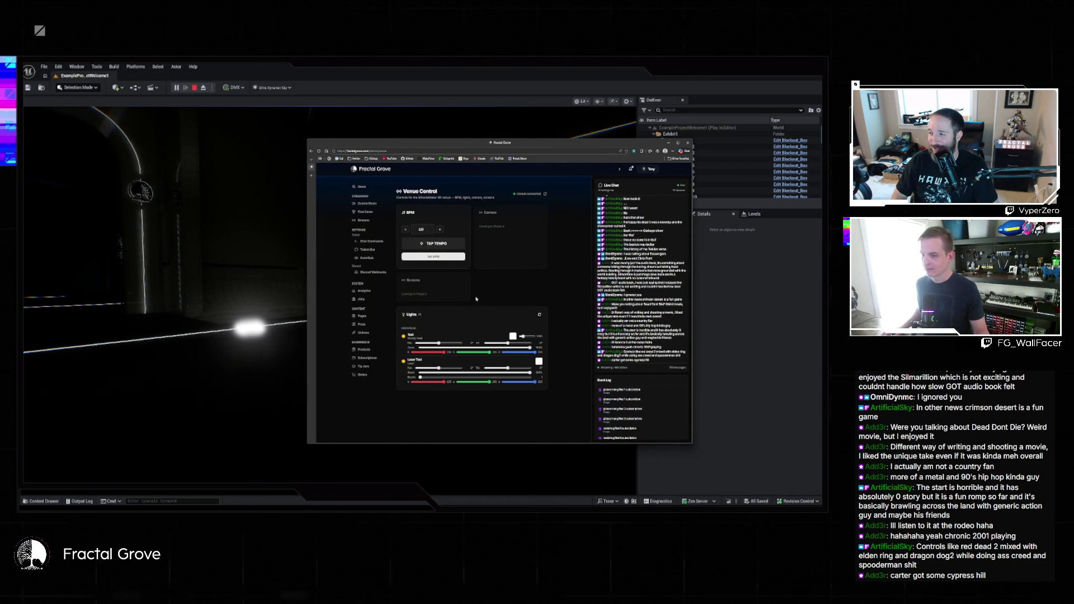
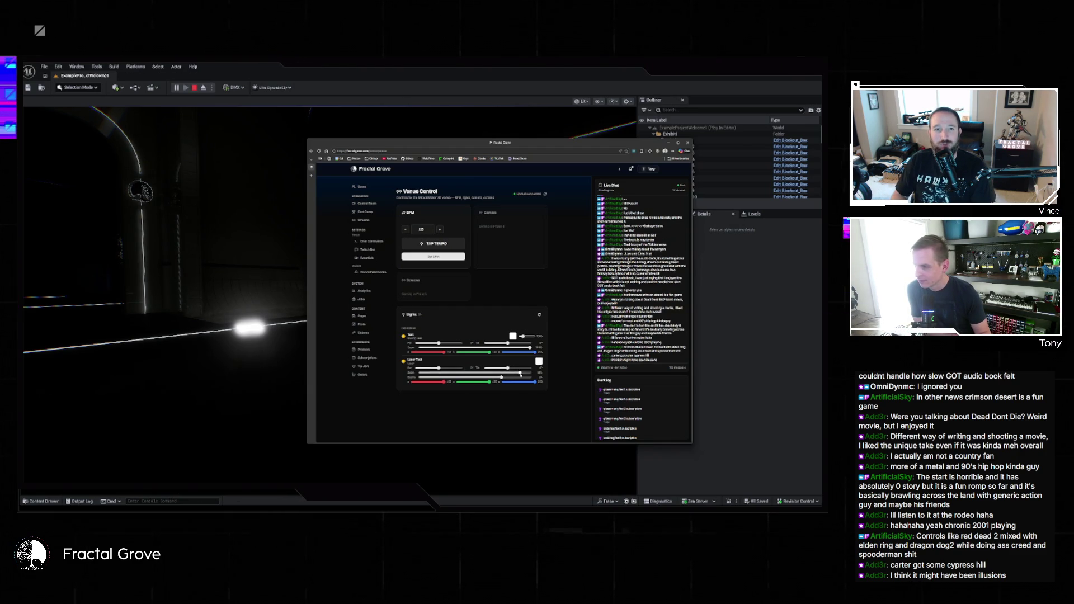
- Lower the Laser Test dimmer in Venue Control, then return to the running Unreal level
{"action": "mouse_move", "coordinate": [480, 373]}
{"action": "left_mouse_down"}
{"action": "mouse_move", "coordinate": [442, 373]}
{"action": "mouse_move", "coordinate": [477, 373]}
{"action": "left_mouse_up"}
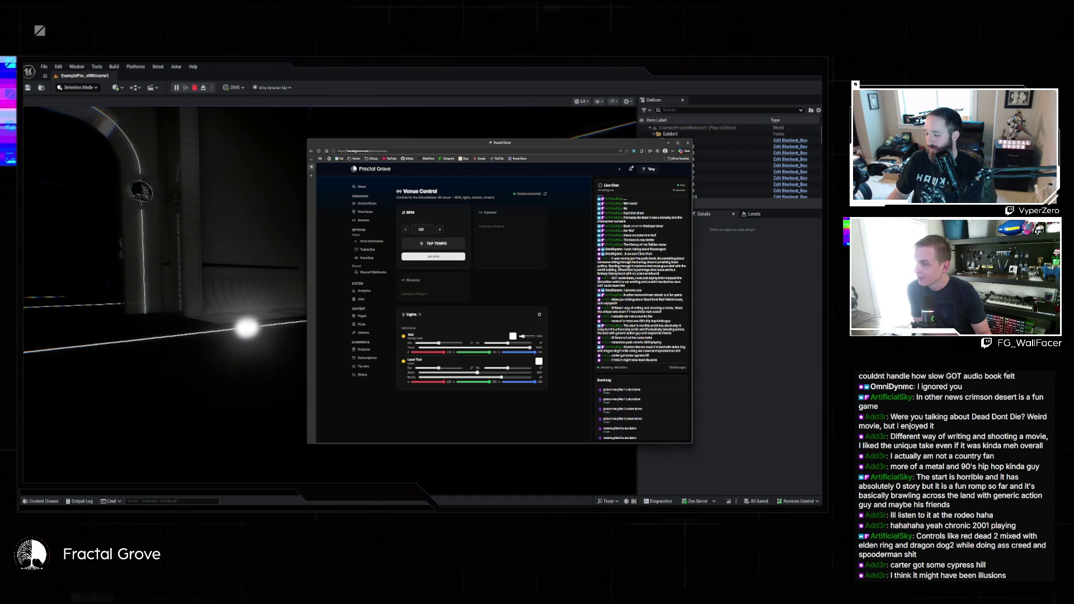
{"action": "key", "text": "alt+Tab"}
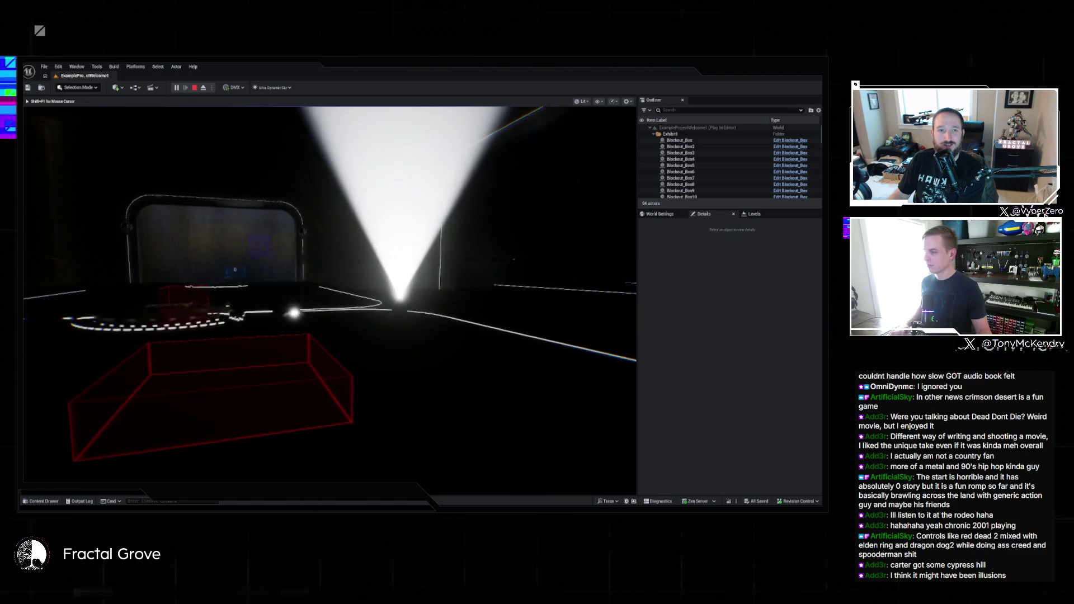
{"action": "key", "text": "super"}
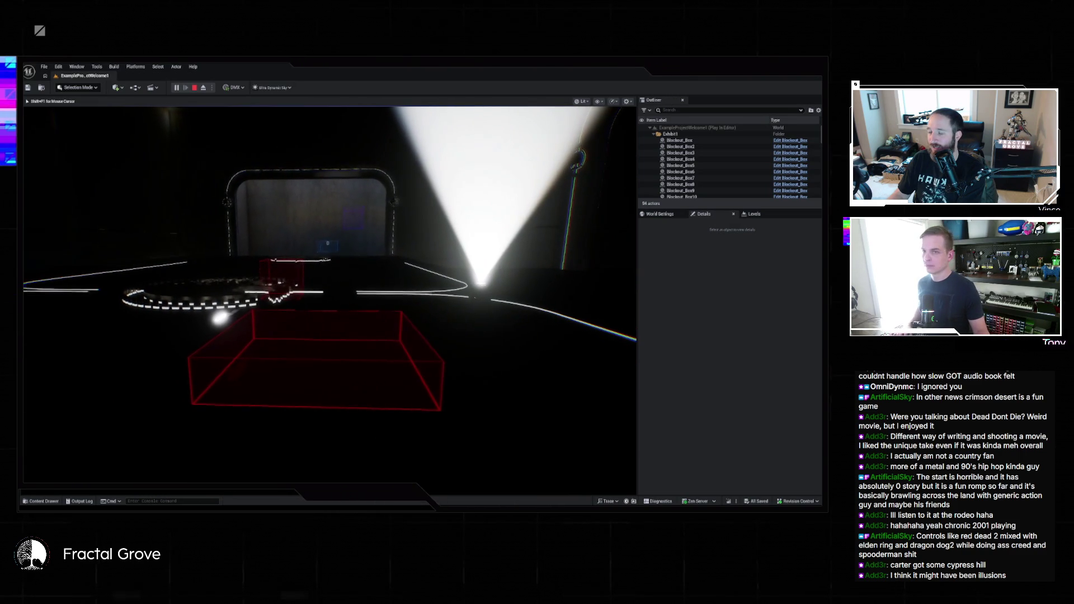
- Filter the level Outliner to the laser module by searching 'liger'
{"action": "left_click", "coordinate": [689, 110]}
{"action": "type", "text": "lig"}
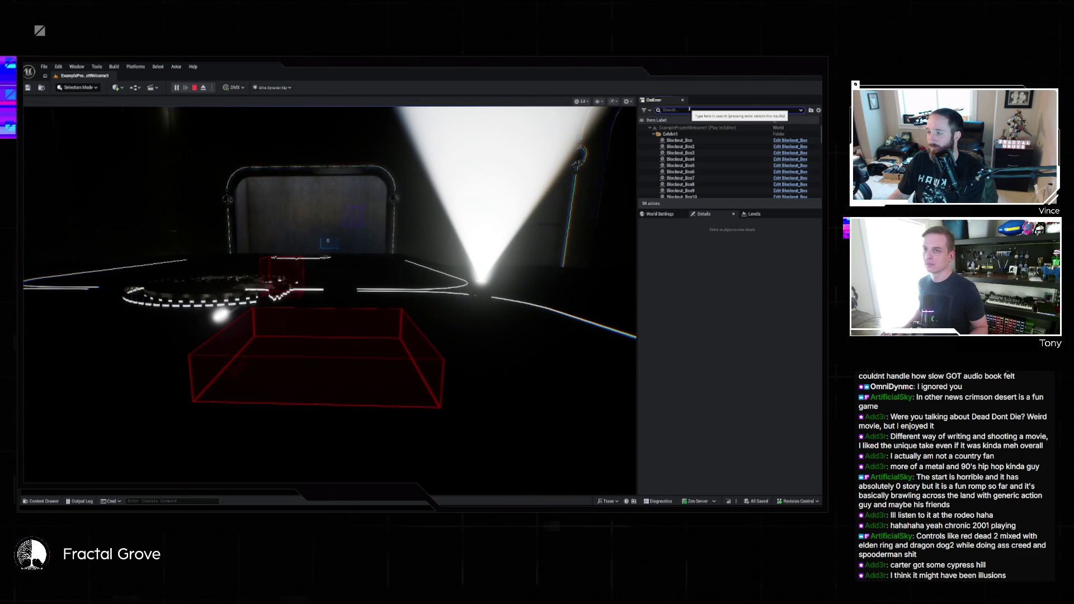
{"action": "type", "text": "er"}
{"action": "key", "text": "Return"}
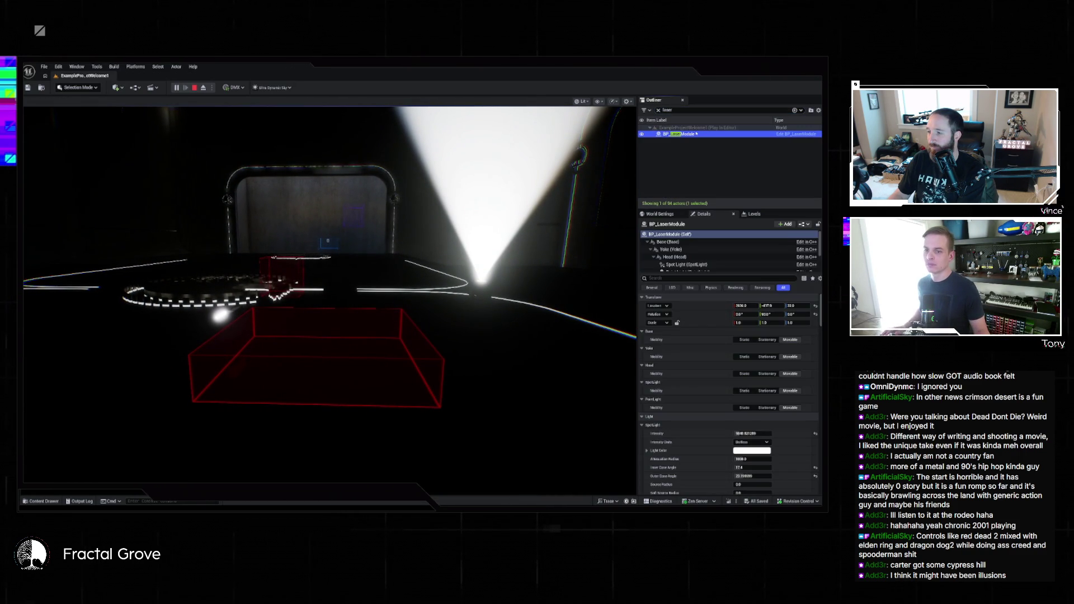
- Scroll through BP_LaserModule's Details, then stop the Play In Editor session
{"action": "scroll", "coordinate": [726, 370], "scroll_direction": "down", "scroll_amount": 5}
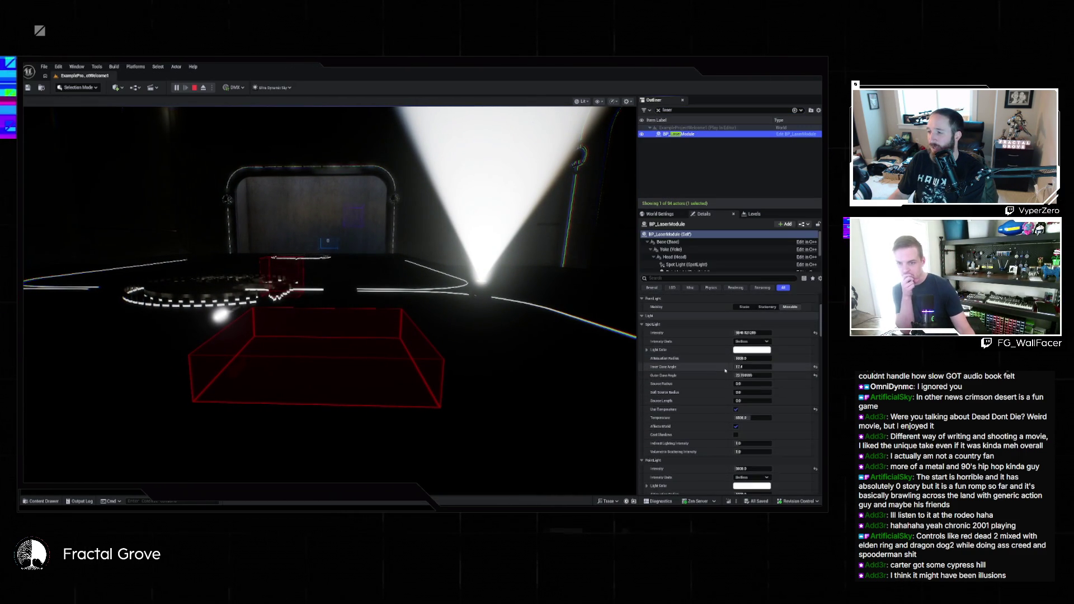
{"action": "scroll", "coordinate": [725, 366], "scroll_direction": "down", "scroll_amount": 5}
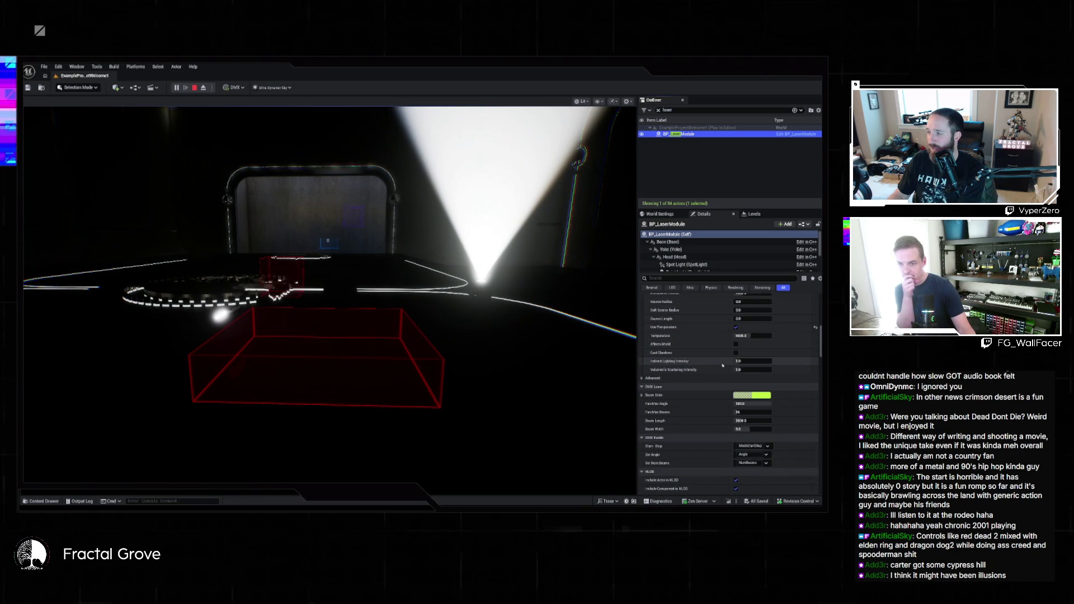
{"action": "scroll", "coordinate": [723, 365], "scroll_direction": "down", "scroll_amount": 2}
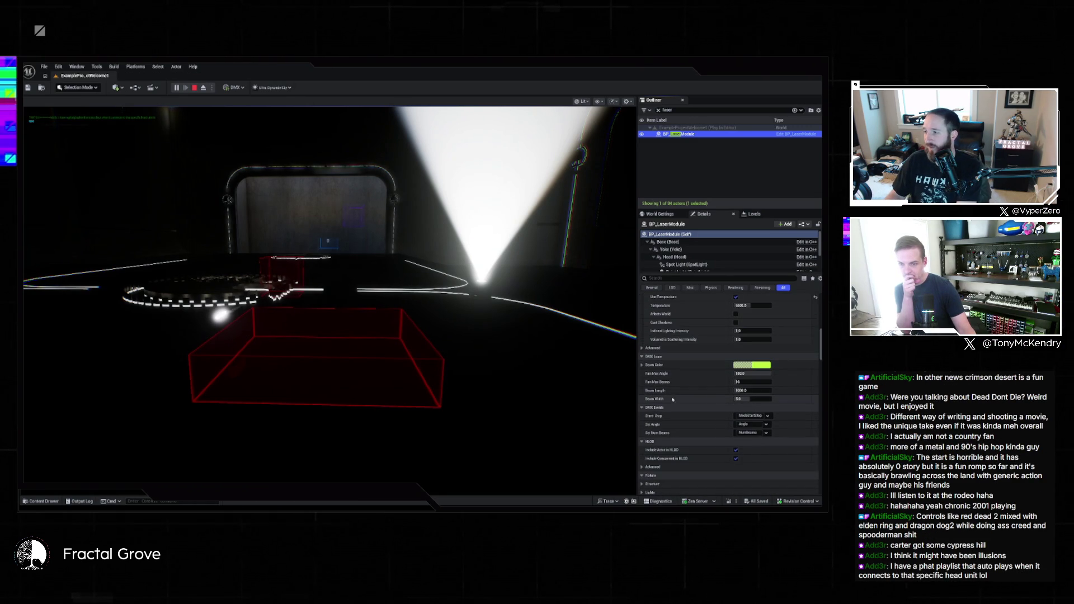
{"action": "scroll", "coordinate": [687, 405], "scroll_direction": "down", "scroll_amount": 6}
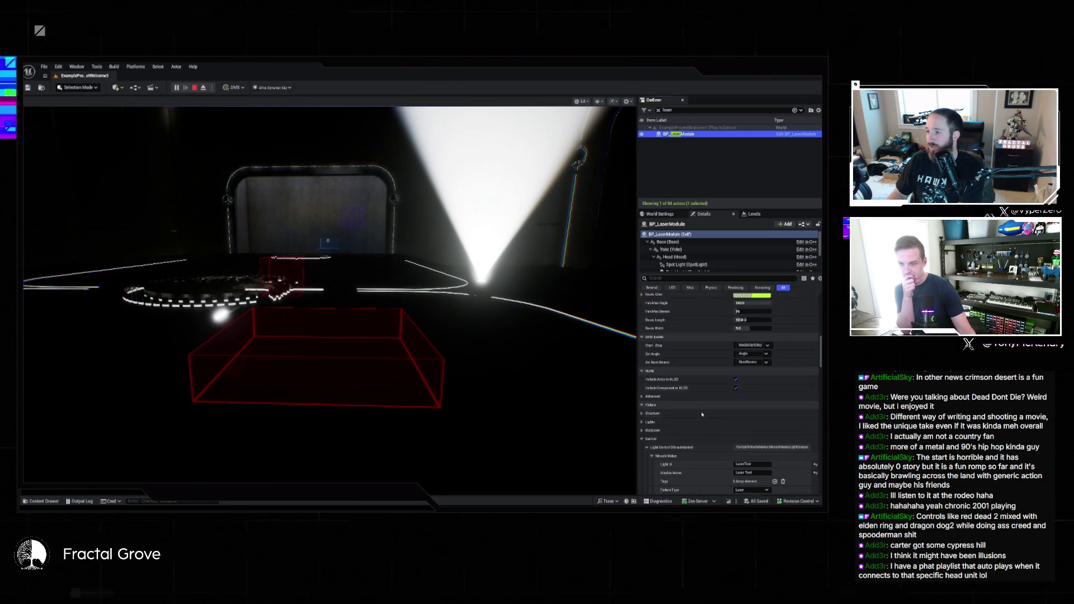
{"action": "scroll", "coordinate": [687, 405], "scroll_direction": "down", "scroll_amount": 12}
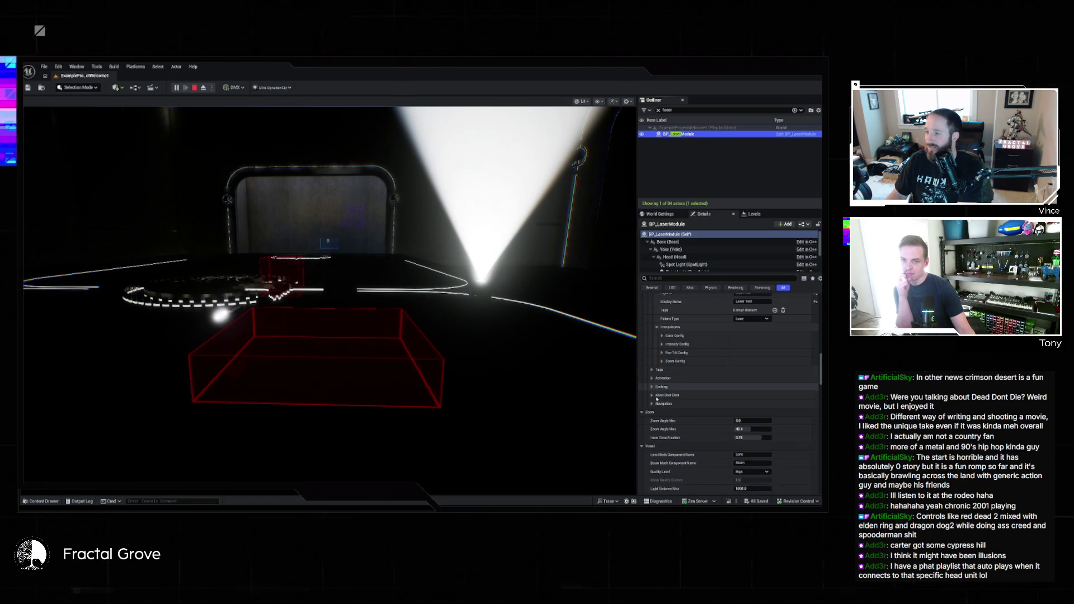
{"action": "scroll", "coordinate": [660, 399], "scroll_direction": "up", "scroll_amount": 6}
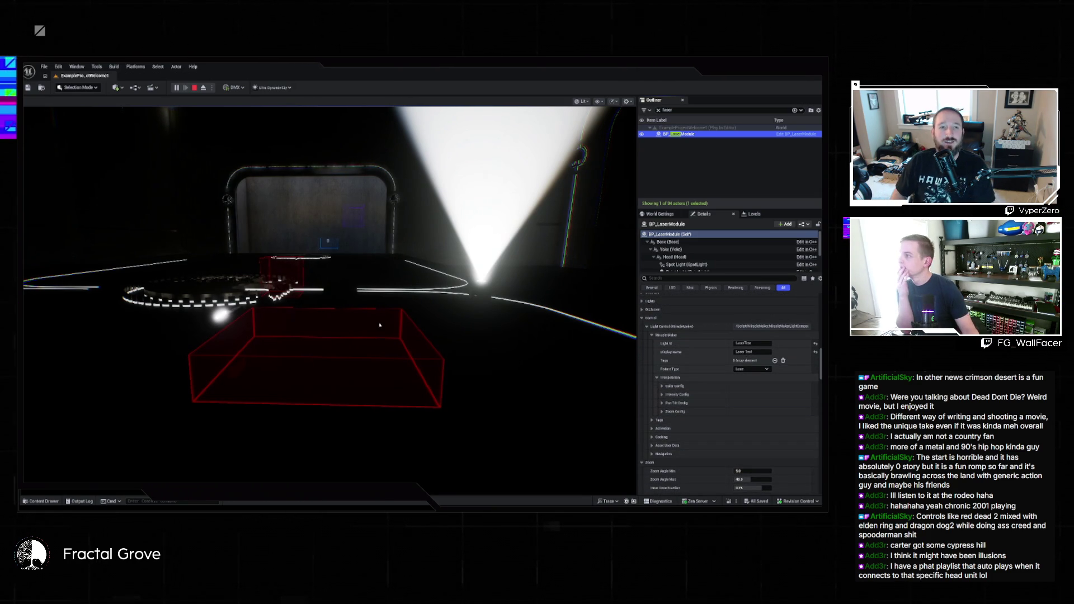
{"action": "left_click", "coordinate": [194, 88]}
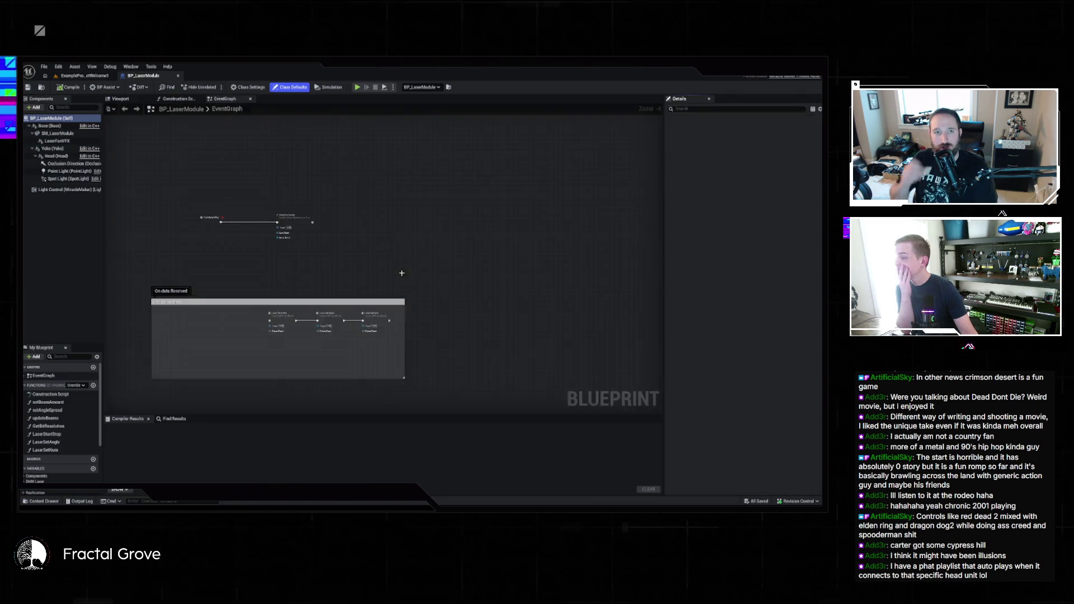
- Check the event node's options and pan around BP_LaserModule's EventGraph
{"action": "right_click", "coordinate": [300, 233]}
{"action": "left_click", "coordinate": [321, 277]}
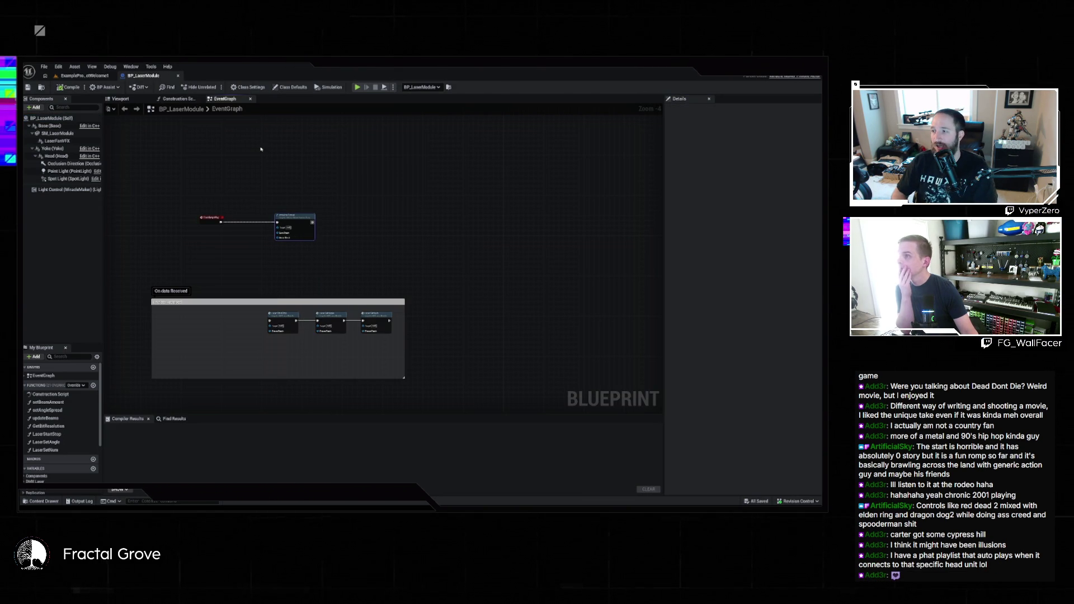
{"action": "scroll", "coordinate": [365, 204], "scroll_direction": "down", "scroll_amount": 3}
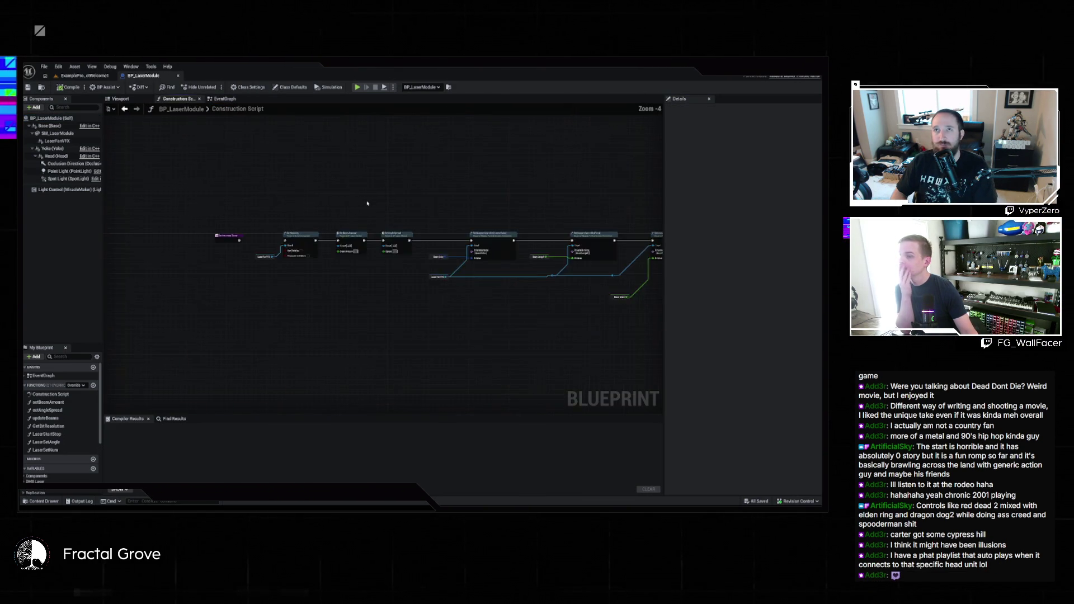
{"action": "left_click_drag", "start_coordinate": [271, 220], "coordinate": [124, 237]}
{"action": "scroll", "coordinate": [168, 238], "scroll_direction": "up", "scroll_amount": 2}
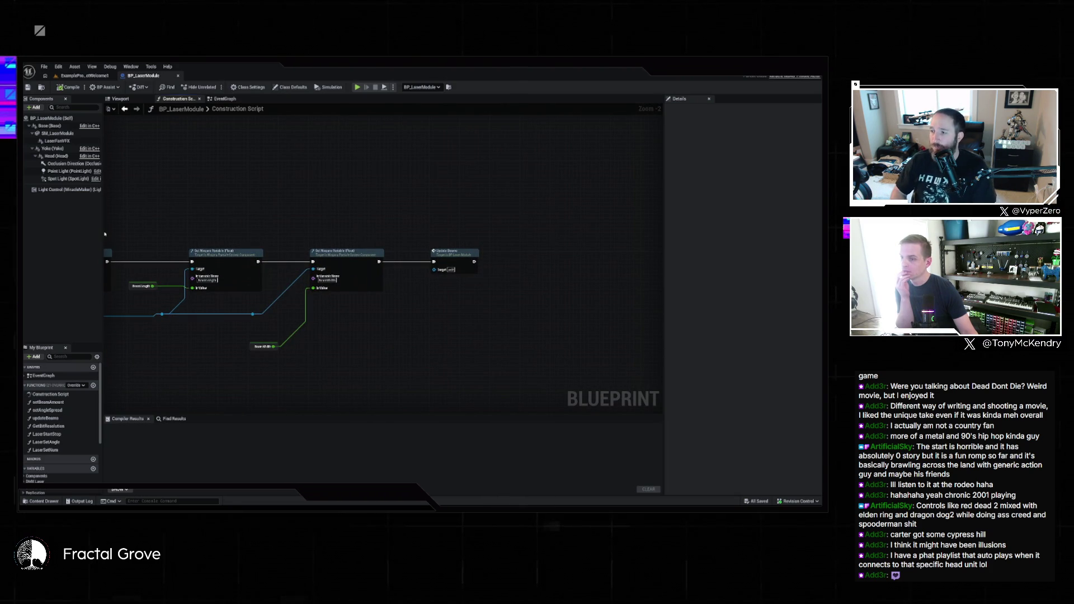
- Look inside the updateBeams function, return to the EventGraph, and open the add-node action list
{"action": "double_click", "coordinate": [447, 251]}
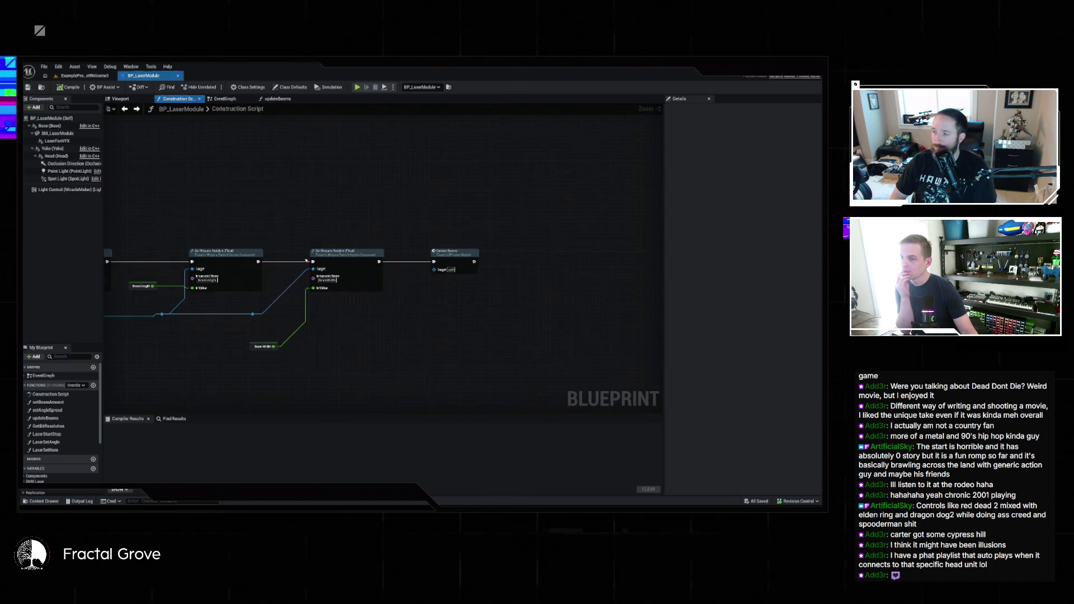
{"action": "key", "text": "alt+Left"}
{"action": "key", "text": "alt+Tab"}
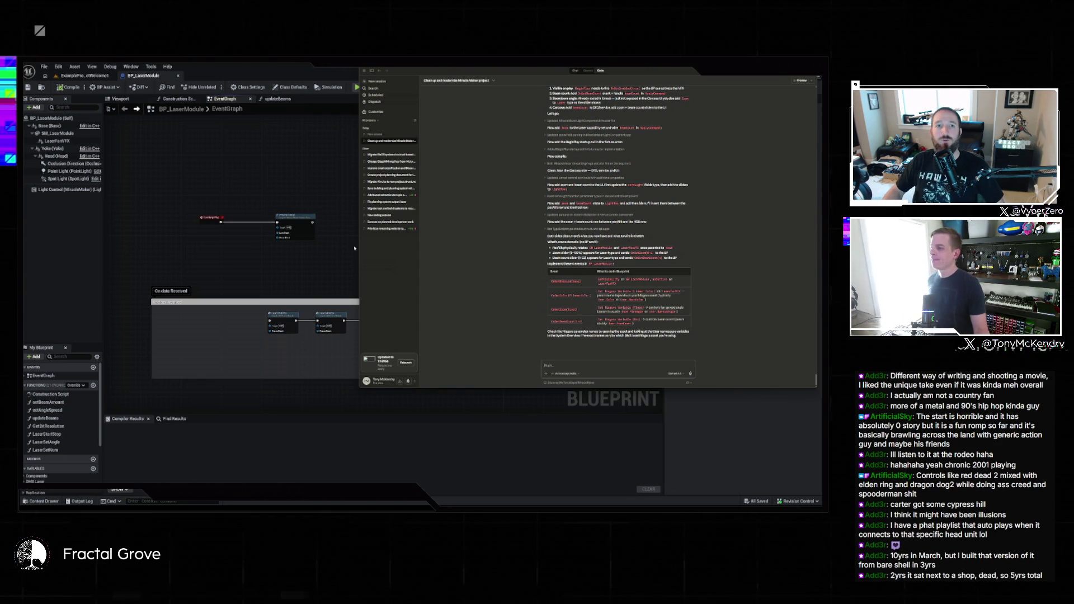
{"action": "left_click", "coordinate": [380, 207]}
{"action": "right_click", "coordinate": [404, 168]}
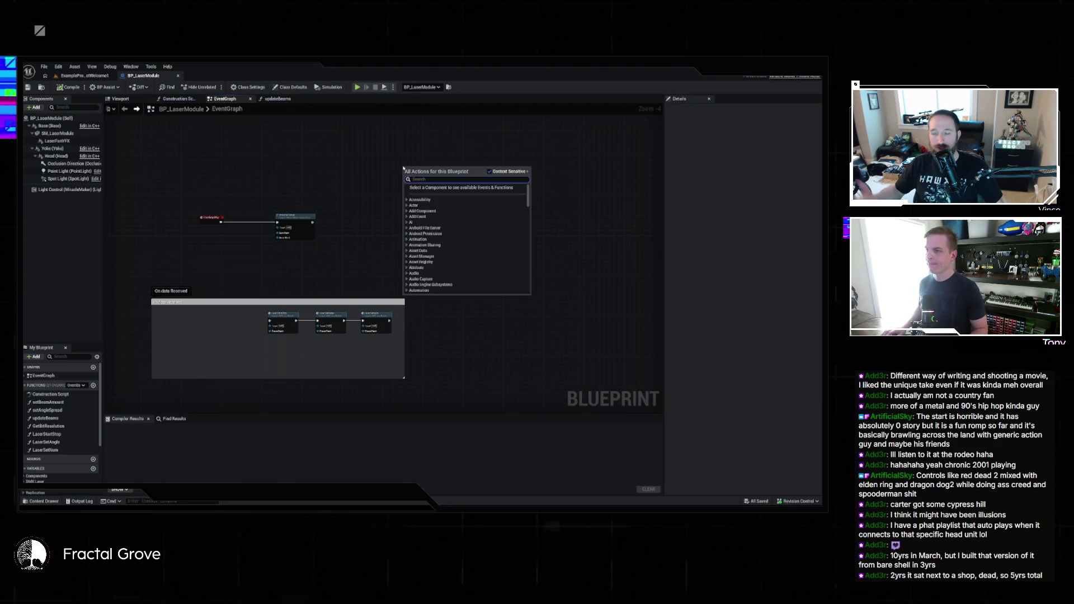
- Search the action list for 'on set enabled' and browse the results
{"action": "type", "text": "on set enabled"}
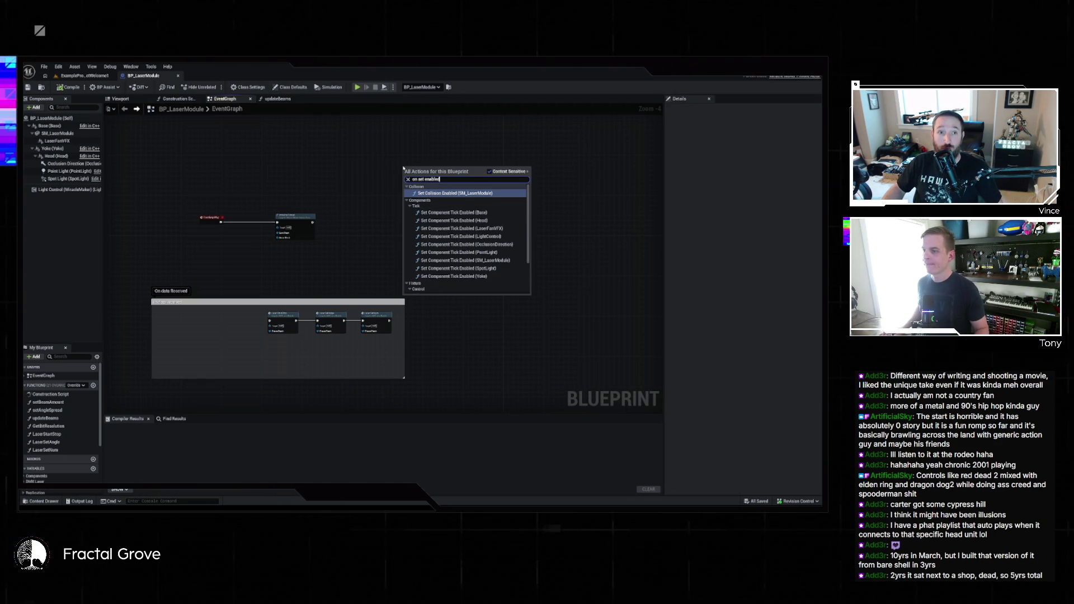
{"action": "scroll", "coordinate": [461, 241], "scroll_direction": "down", "scroll_amount": 3}
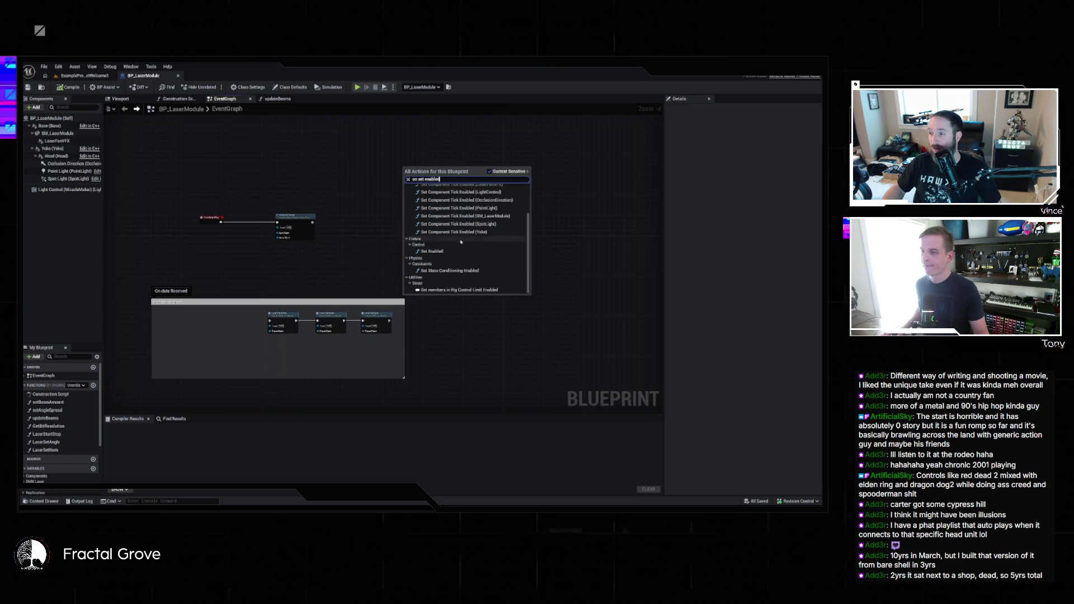
{"action": "scroll", "coordinate": [461, 242], "scroll_direction": "up", "scroll_amount": 3}
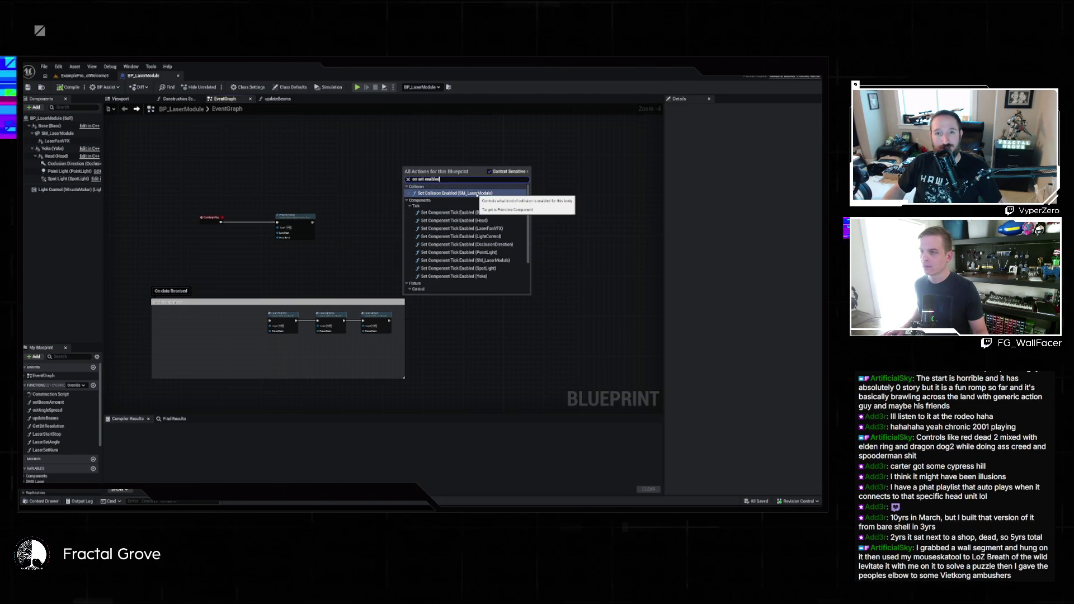
{"action": "scroll", "coordinate": [478, 224], "scroll_direction": "down", "scroll_amount": 3}
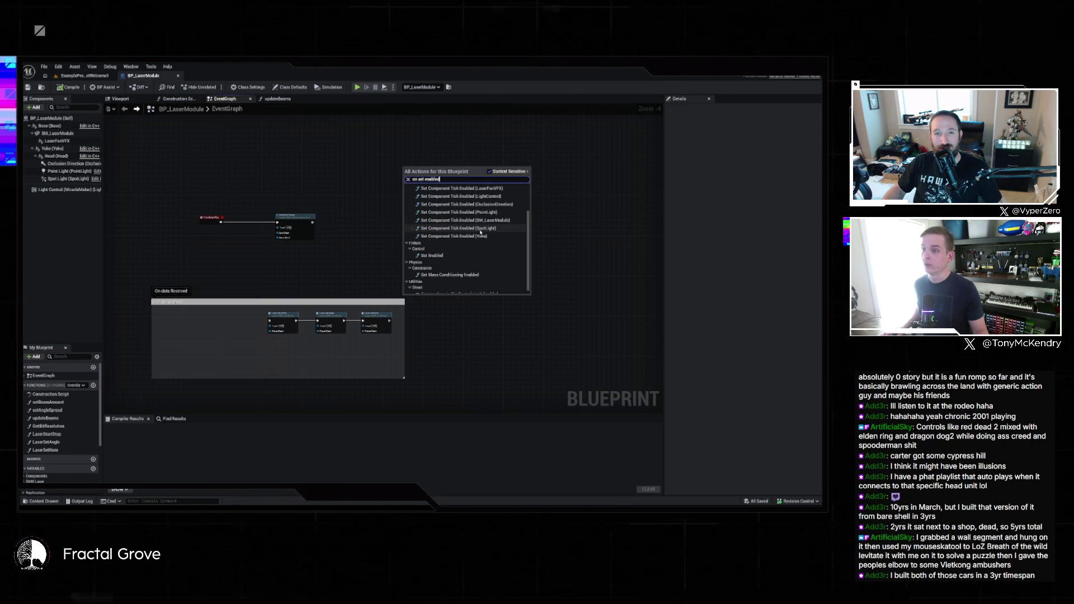
{"action": "scroll", "coordinate": [480, 234], "scroll_direction": "down", "scroll_amount": 1}
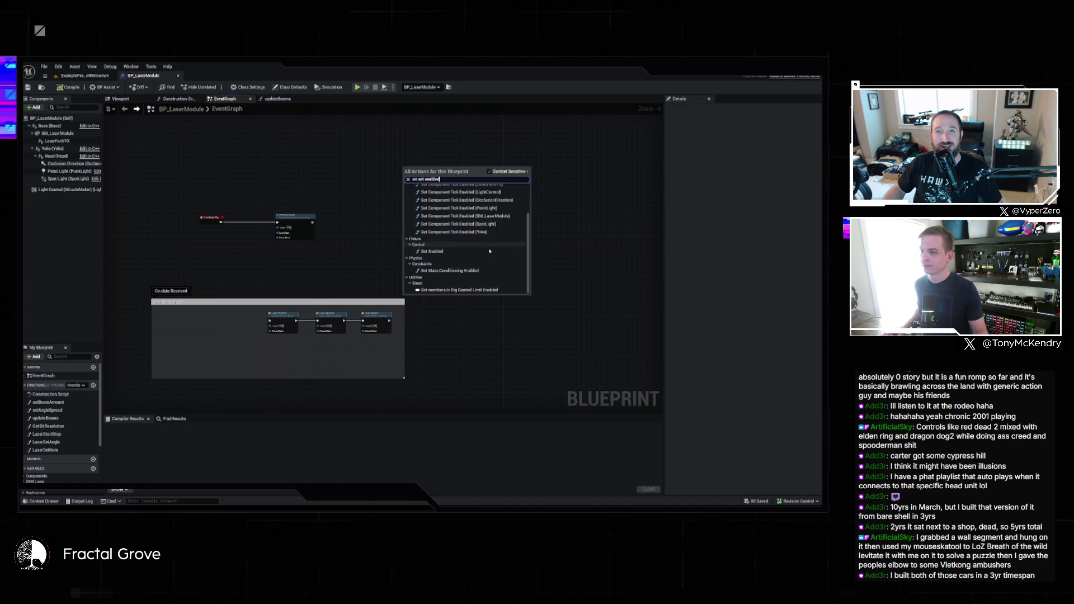
{"action": "left_click", "coordinate": [534, 282]}
- Search the actions for 'event' and browse down to the Make… Event entries
{"action": "right_click", "coordinate": [515, 272]}
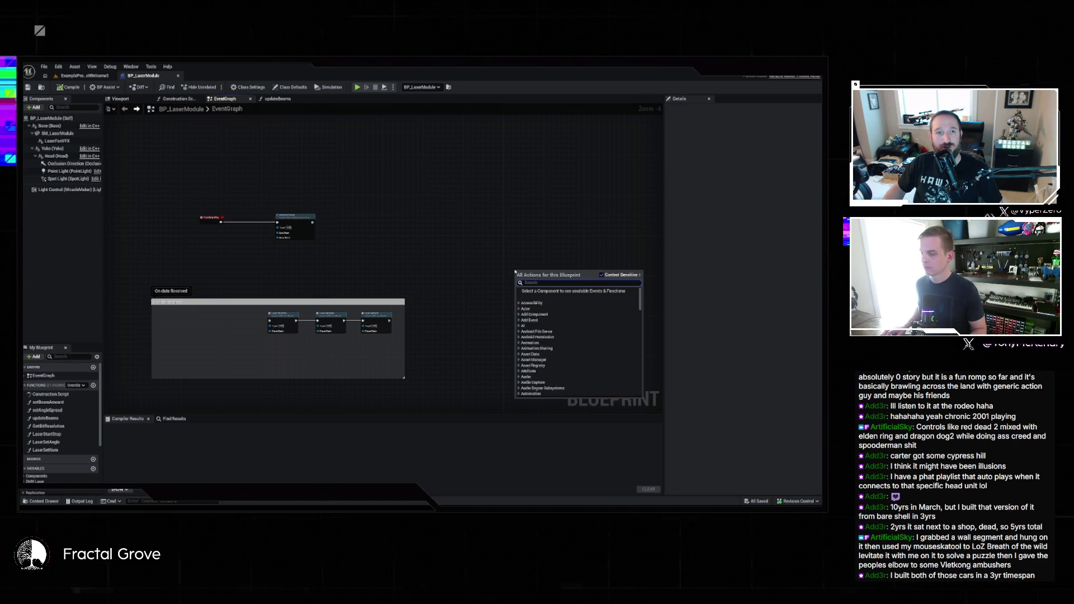
{"action": "type", "text": "event"}
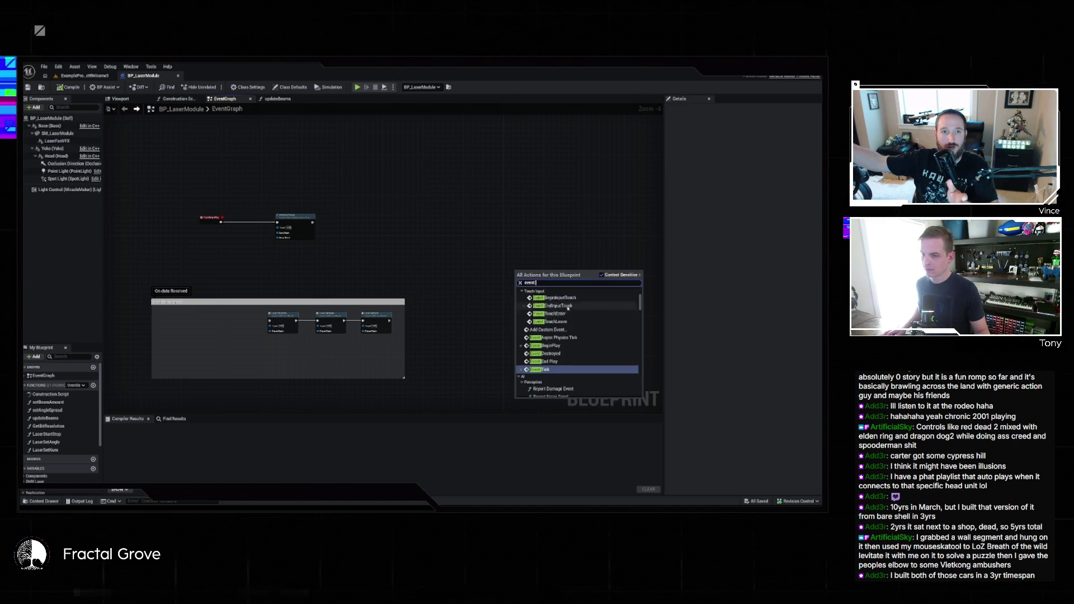
{"action": "scroll", "coordinate": [579, 315], "scroll_direction": "up", "scroll_amount": 5}
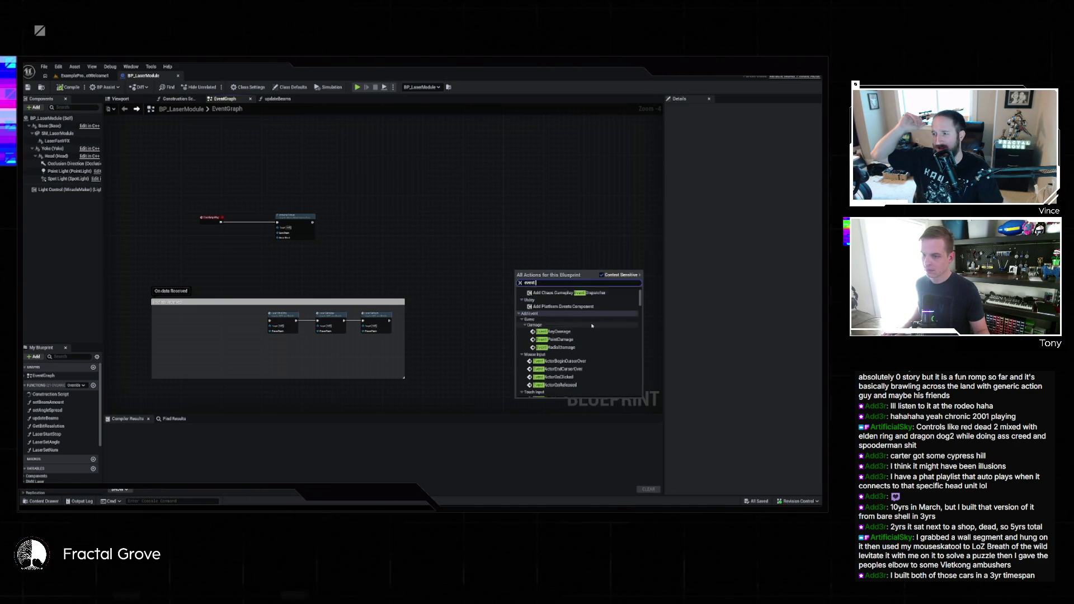
{"action": "scroll", "coordinate": [594, 329], "scroll_direction": "down", "scroll_amount": 5}
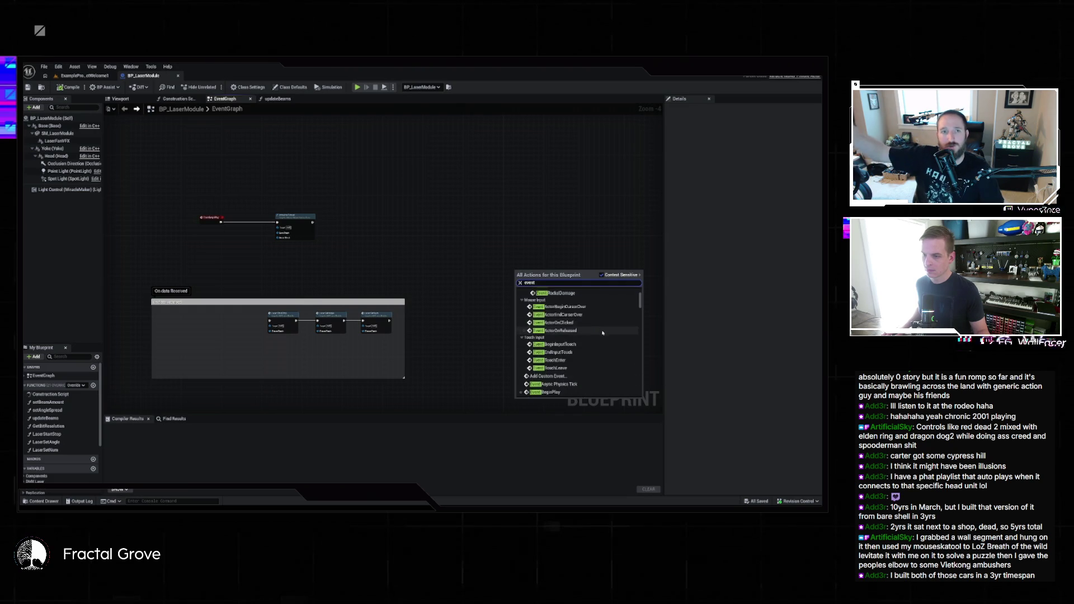
{"action": "scroll", "coordinate": [603, 333], "scroll_direction": "down", "scroll_amount": 5}
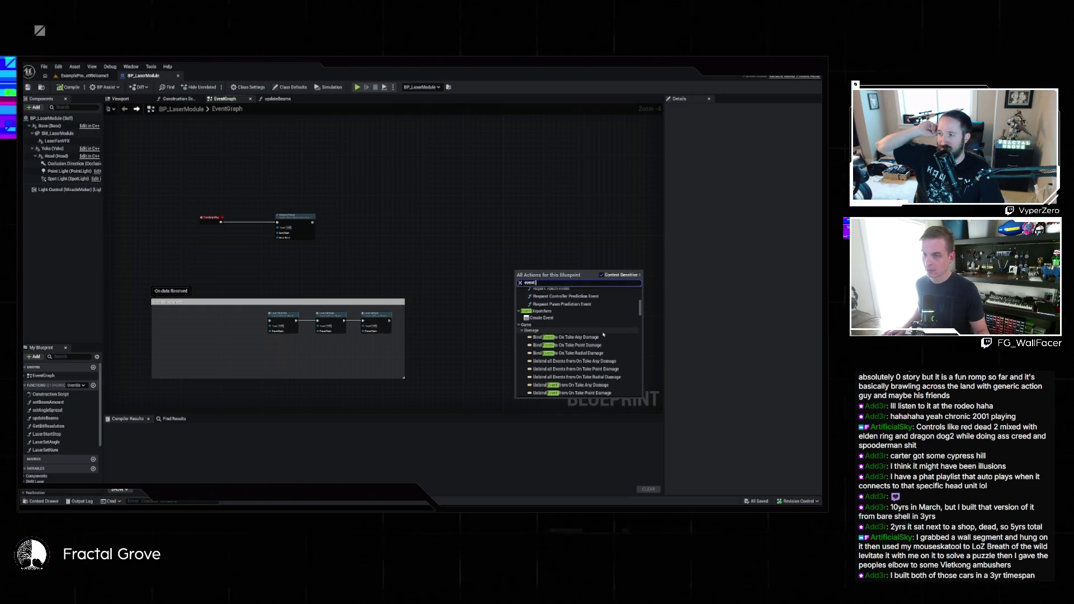
{"action": "scroll", "coordinate": [603, 334], "scroll_direction": "down", "scroll_amount": 5}
{"action": "scroll", "coordinate": [603, 331], "scroll_direction": "down", "scroll_amount": 5}
{"action": "scroll", "coordinate": [597, 317], "scroll_direction": "down", "scroll_amount": 8}
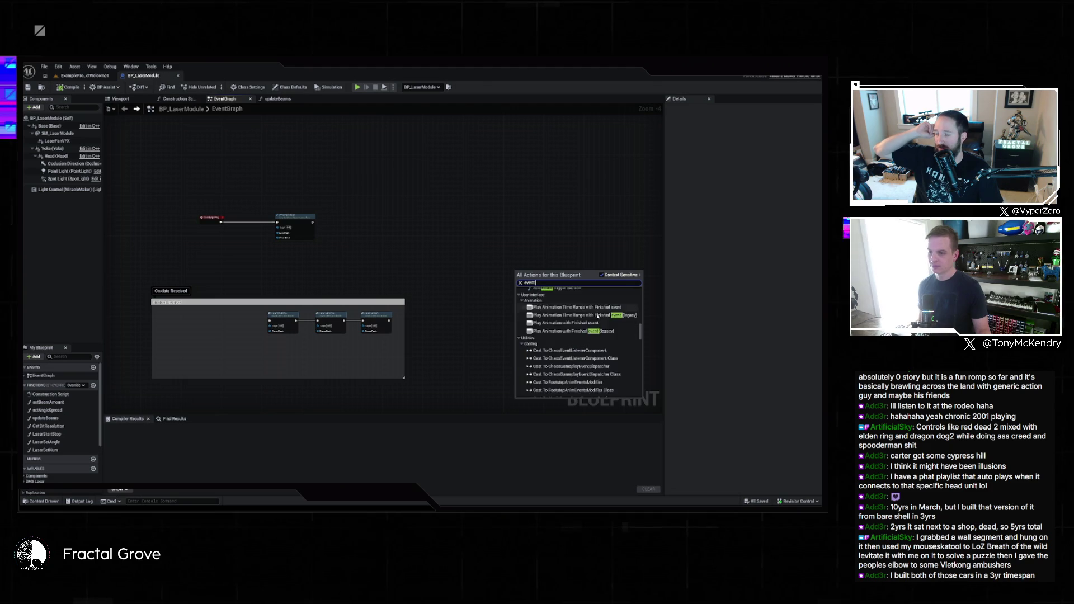
{"action": "scroll", "coordinate": [596, 316], "scroll_direction": "down", "scroll_amount": 10}
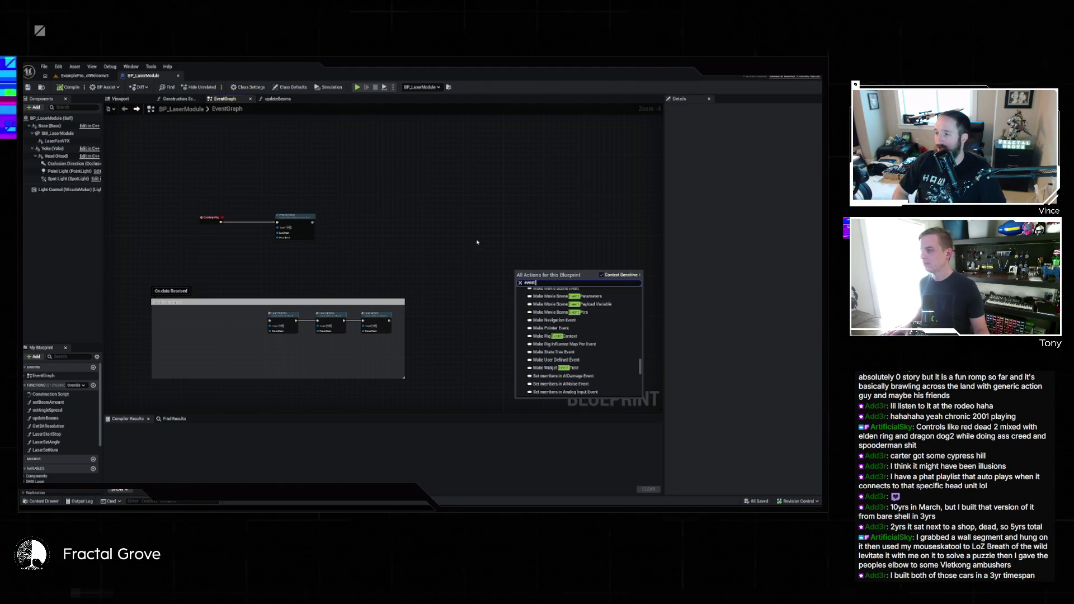
{"action": "left_click", "coordinate": [115, 75]}
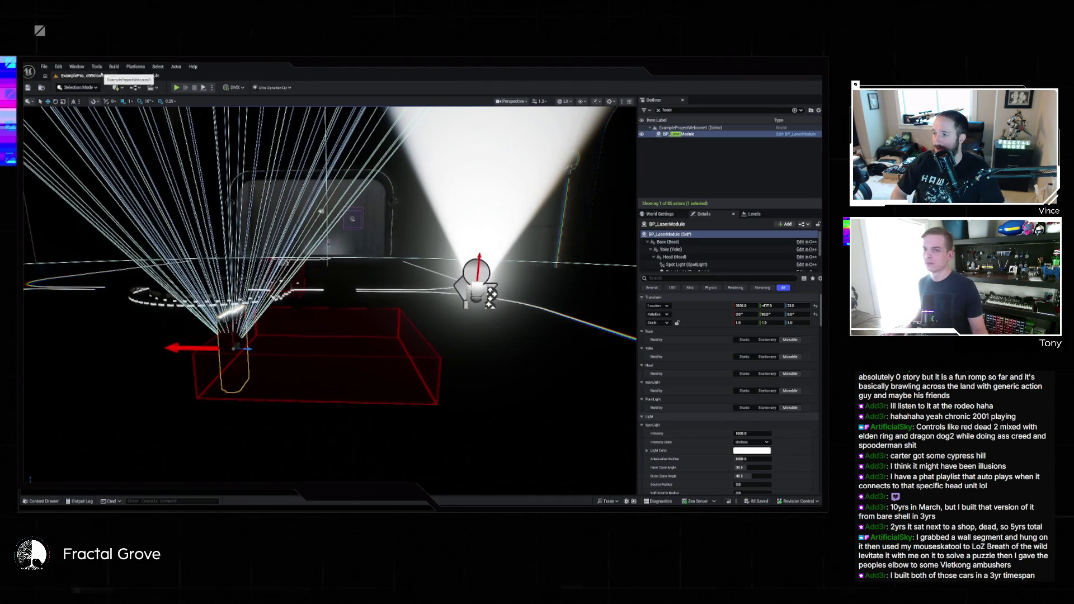
- Open the BP_MovingHead blueprint from the level's actor list for reference
{"action": "left_click", "coordinate": [798, 134]}
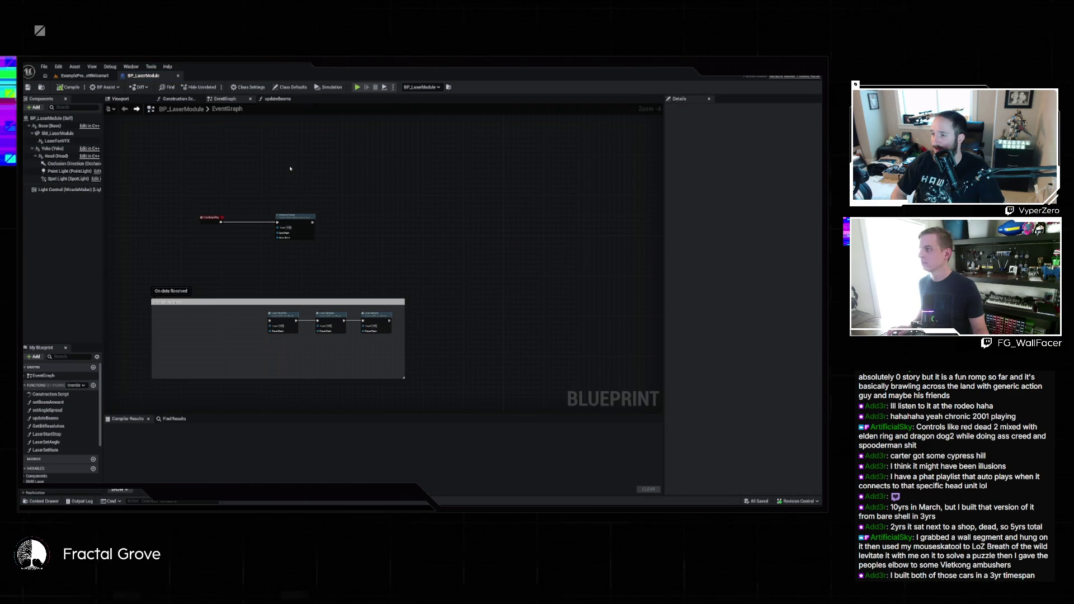
{"action": "left_click", "coordinate": [84, 75]}
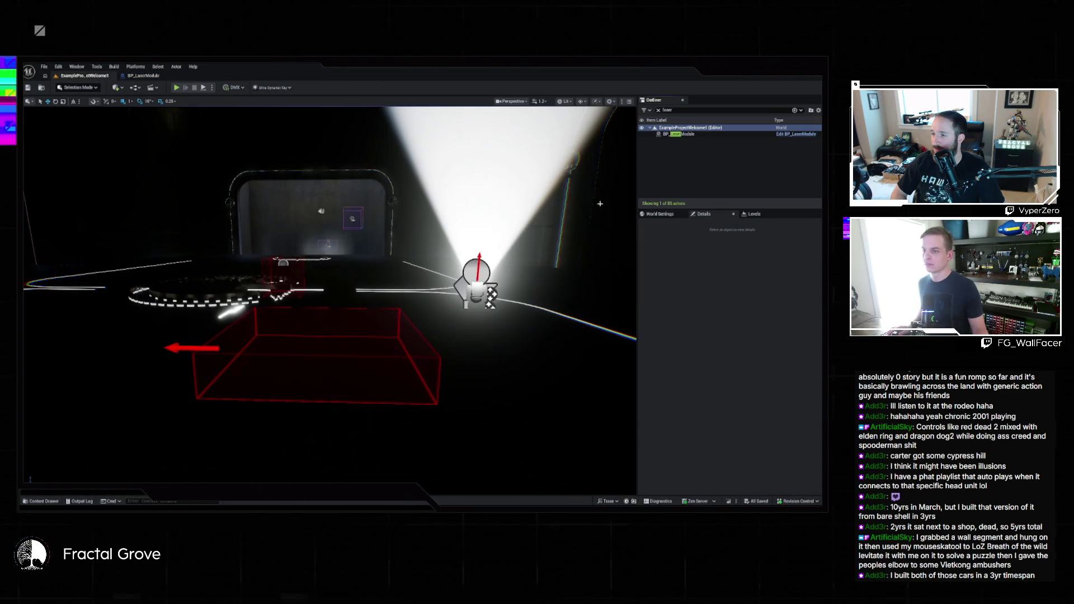
{"action": "left_click", "coordinate": [658, 110]}
{"action": "left_click", "coordinate": [727, 171]}
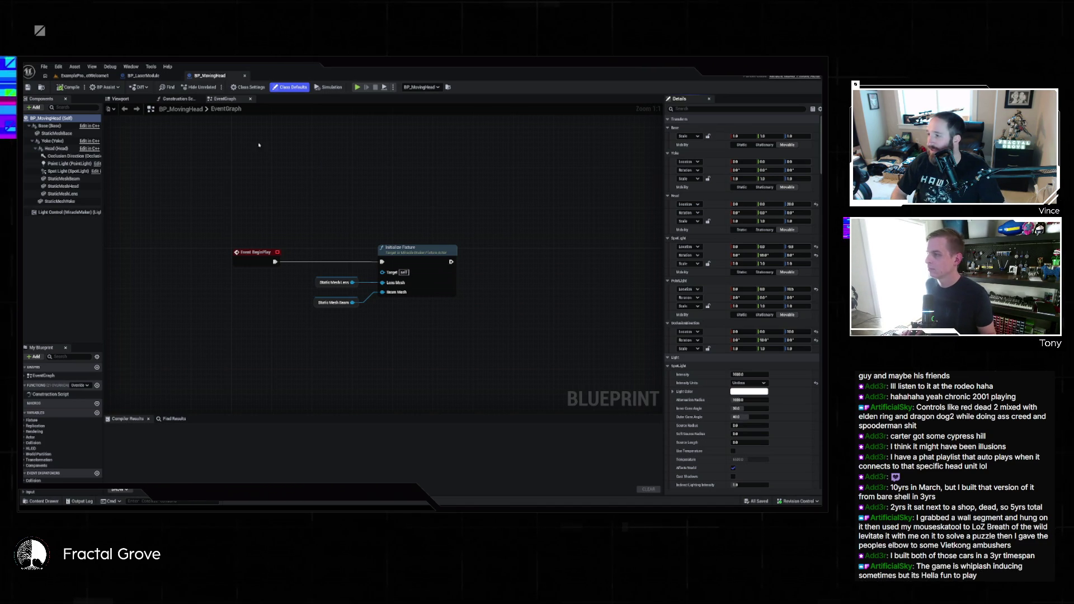
- Review BP_MovingHead's EventGraph and Construction Script, Light Control settings, and component Viewport
{"action": "scroll", "coordinate": [317, 198], "scroll_direction": "down", "scroll_amount": 7}
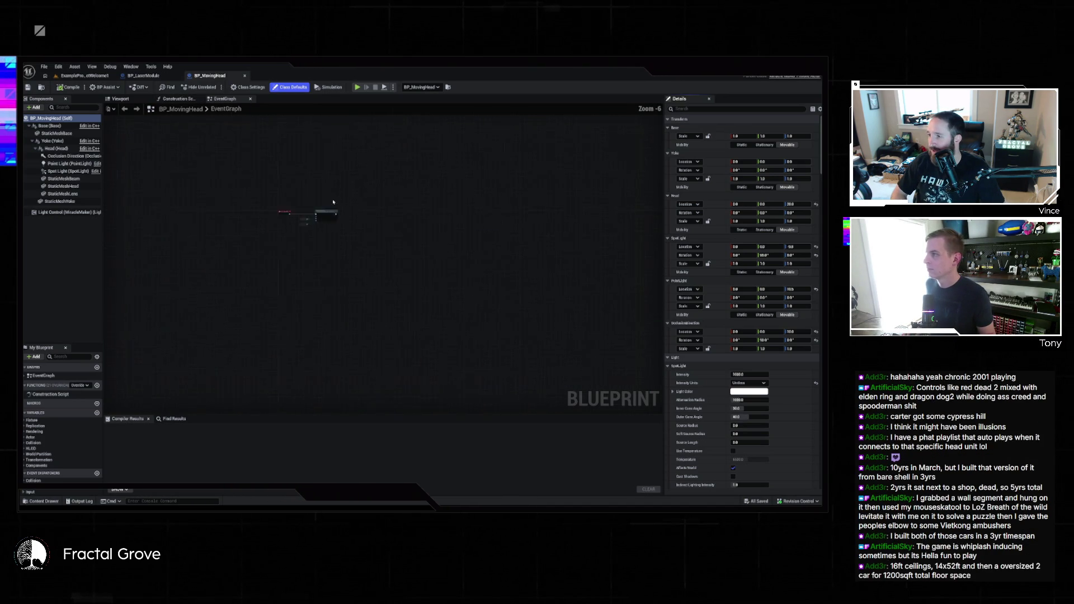
{"action": "scroll", "coordinate": [333, 202], "scroll_direction": "up", "scroll_amount": 6}
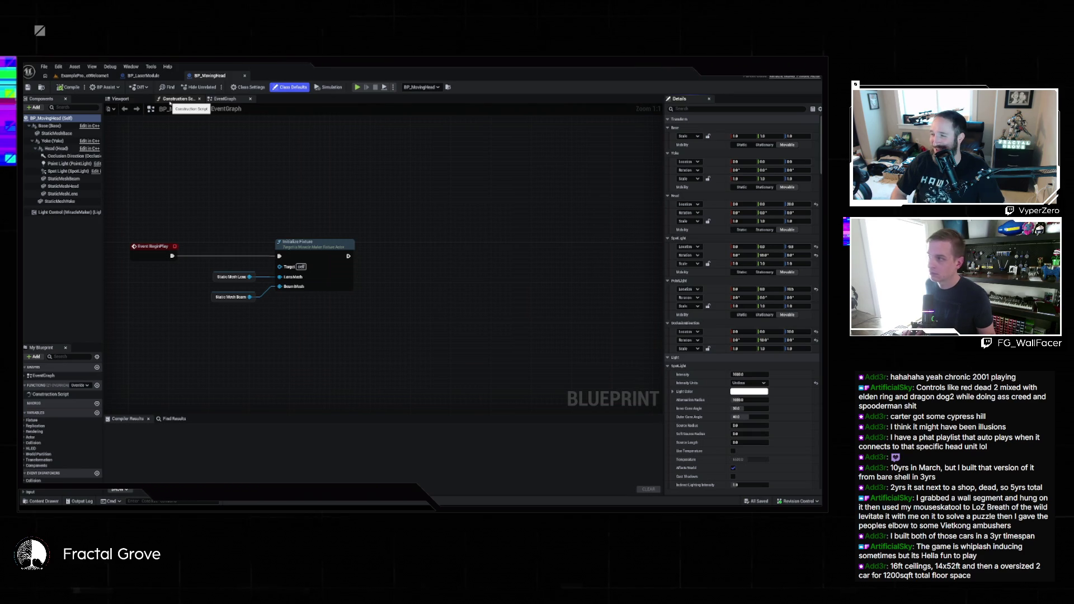
{"action": "left_click", "coordinate": [170, 103]}
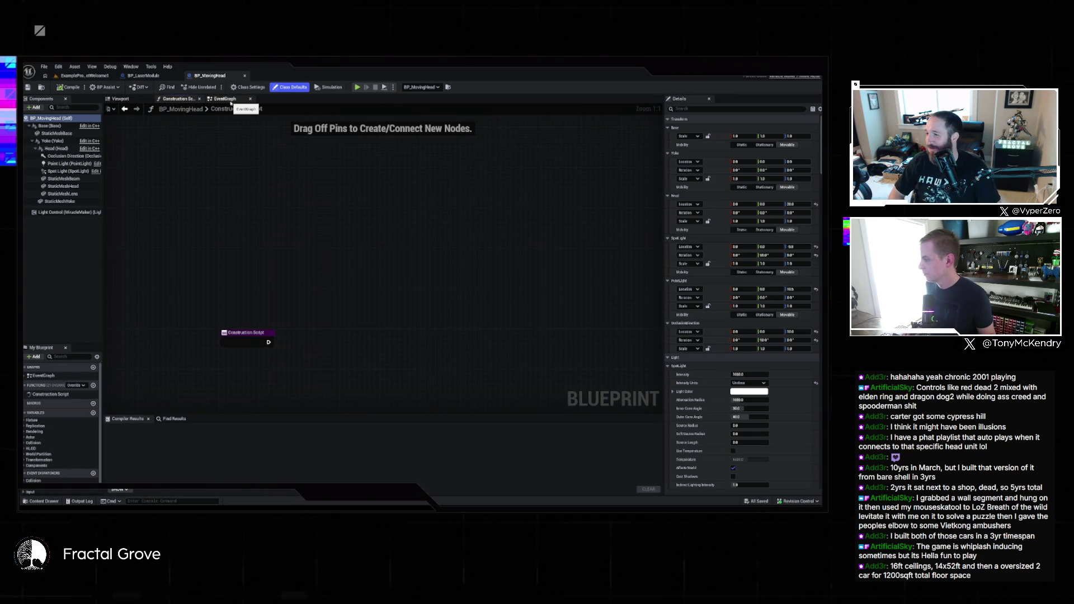
{"action": "left_click", "coordinate": [225, 99]}
{"action": "scroll", "coordinate": [229, 194], "scroll_direction": "down", "scroll_amount": 5}
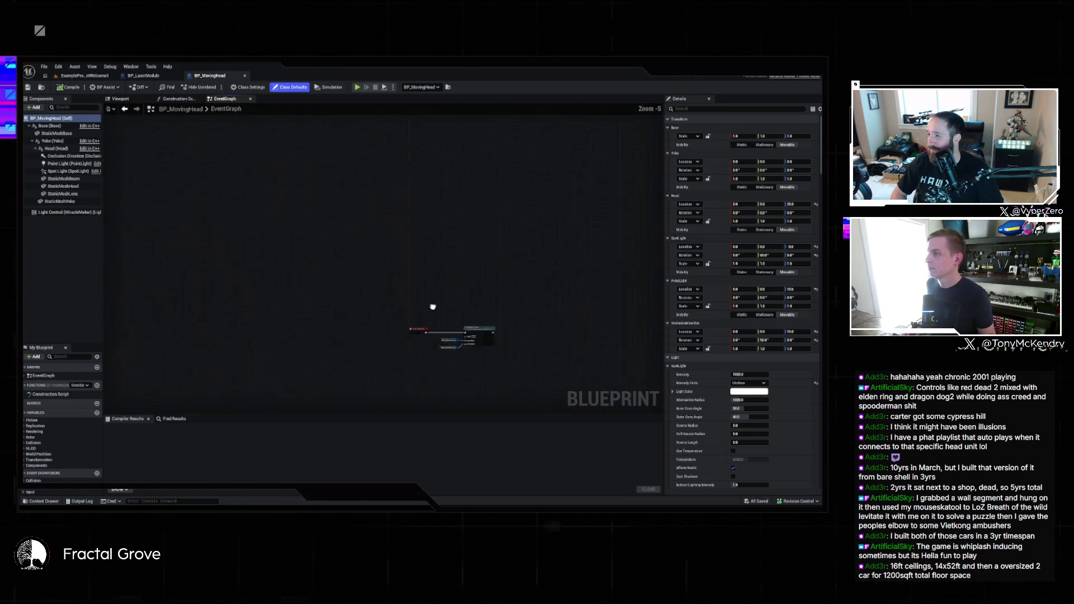
{"action": "left_click", "coordinate": [64, 212]}
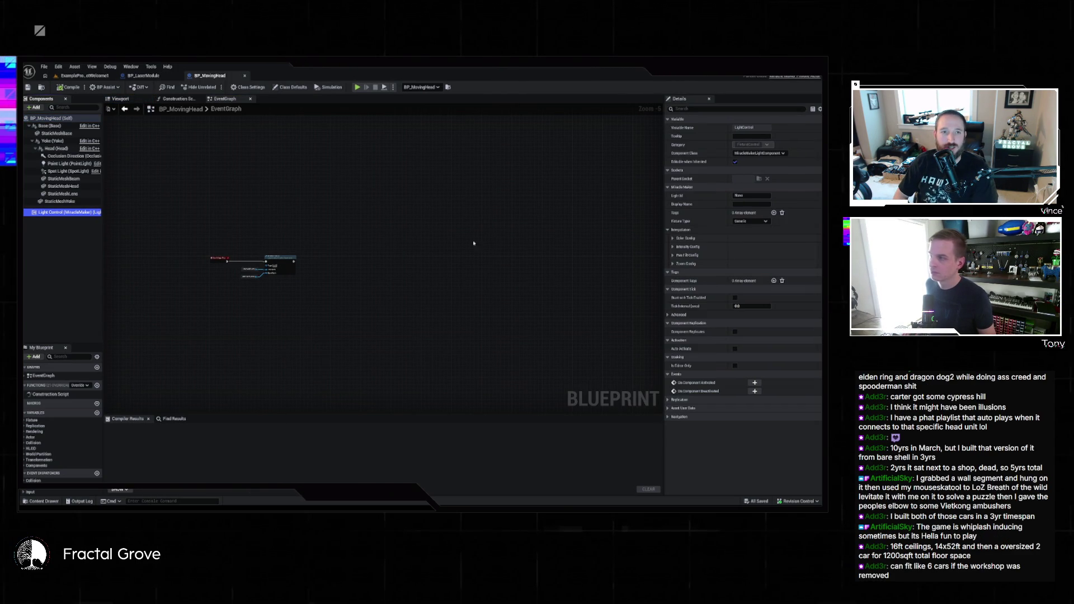
{"action": "left_click", "coordinate": [180, 99]}
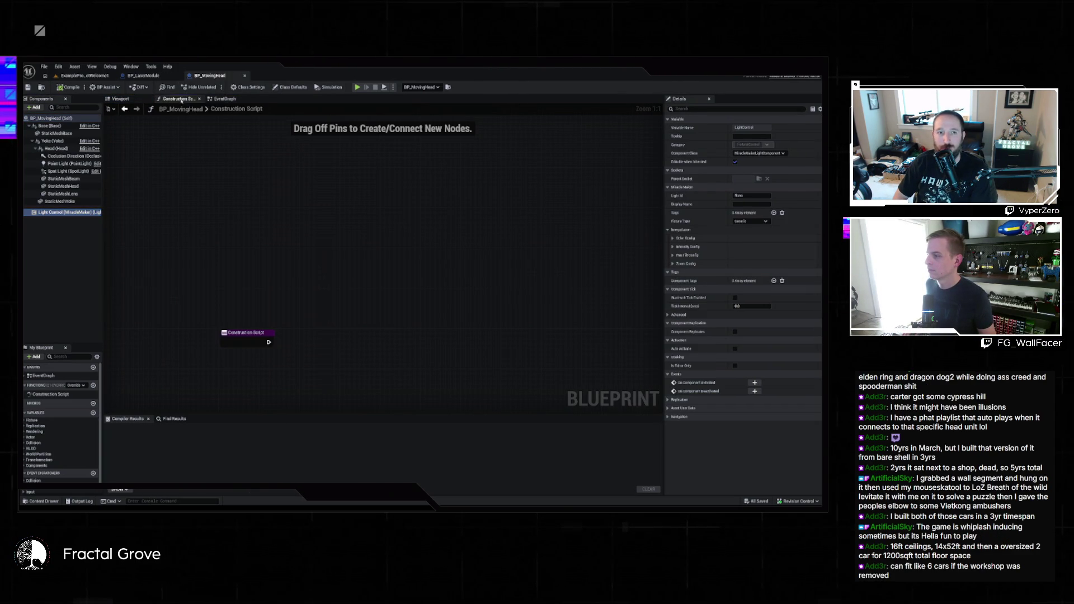
{"action": "left_click", "coordinate": [121, 98]}
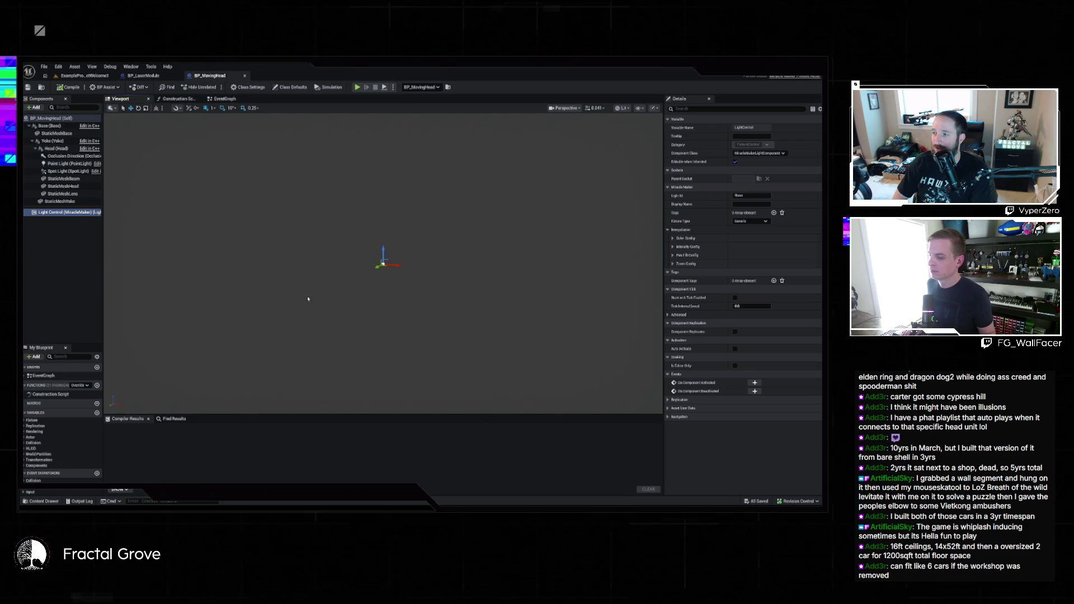
- Bring up ChatGPT and draft a follow-up asking it to answer these things
{"action": "key", "text": "alt+Tab"}
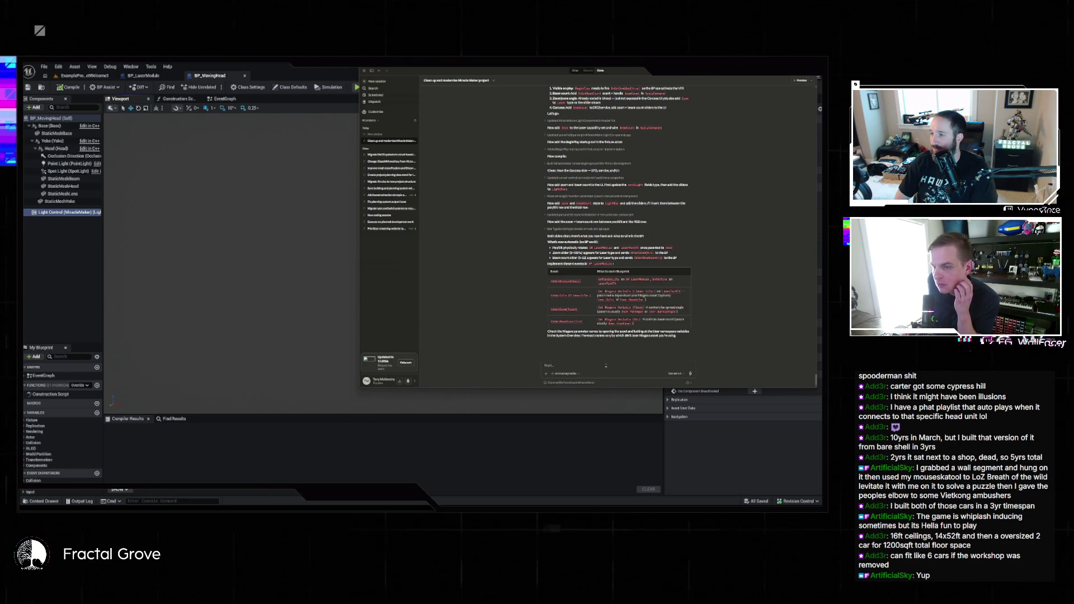
{"action": "type", "text": "answer"}
{"action": "type", "text": "o these things in c"}
{"action": "type", "text": "pp like we do in t"}
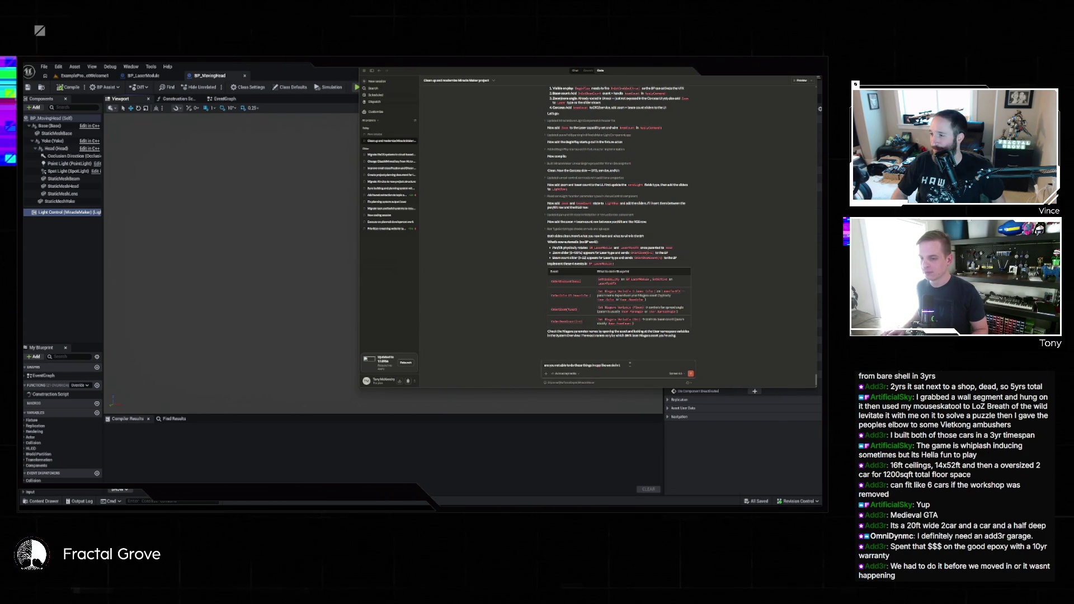
- Finish and send the follow-up question, then close ChatGPT once it answers
{"action": "type", "text": "edi"}
{"action": "key", "text": "Return"}
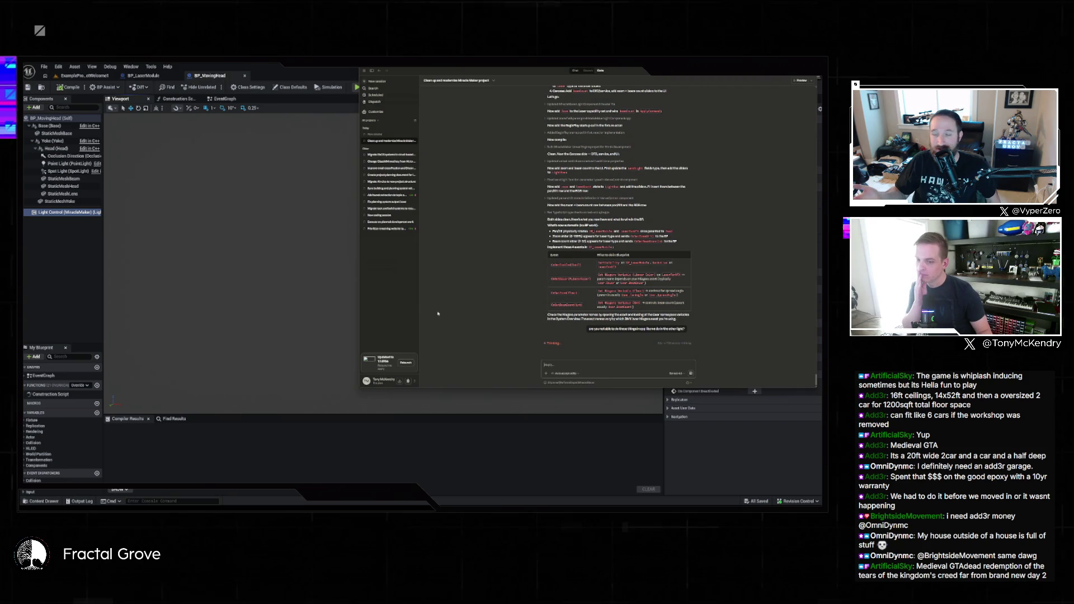
{"action": "left_click", "coordinate": [585, 439]}
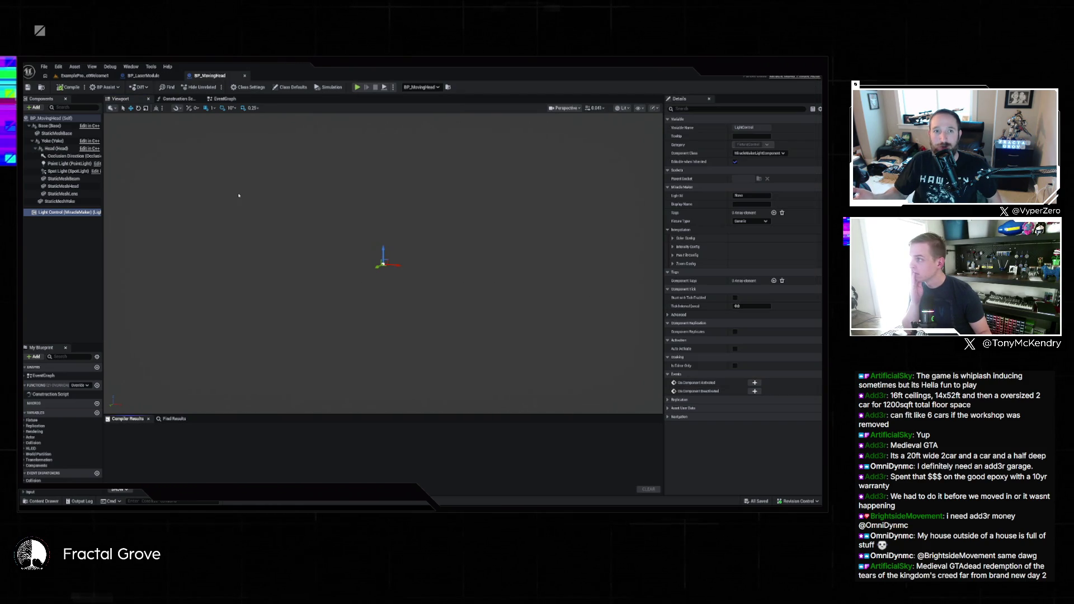
- Select BP_LaserModule in the level to check its beams, flip through the blueprint tabs, and reopen ChatGPT
{"action": "left_click", "coordinate": [99, 77]}
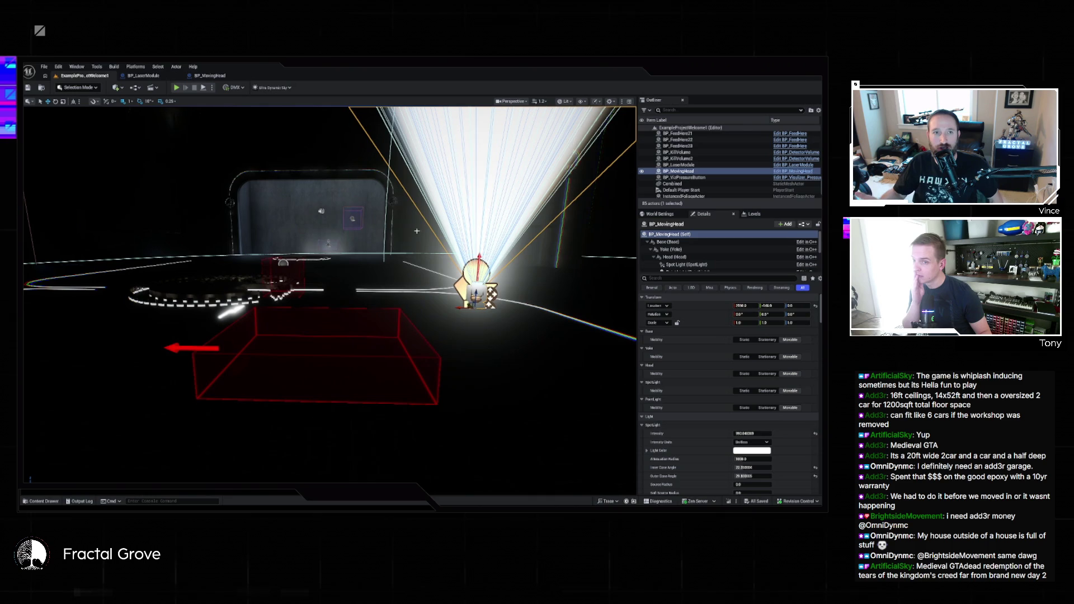
{"action": "left_click", "coordinate": [686, 165]}
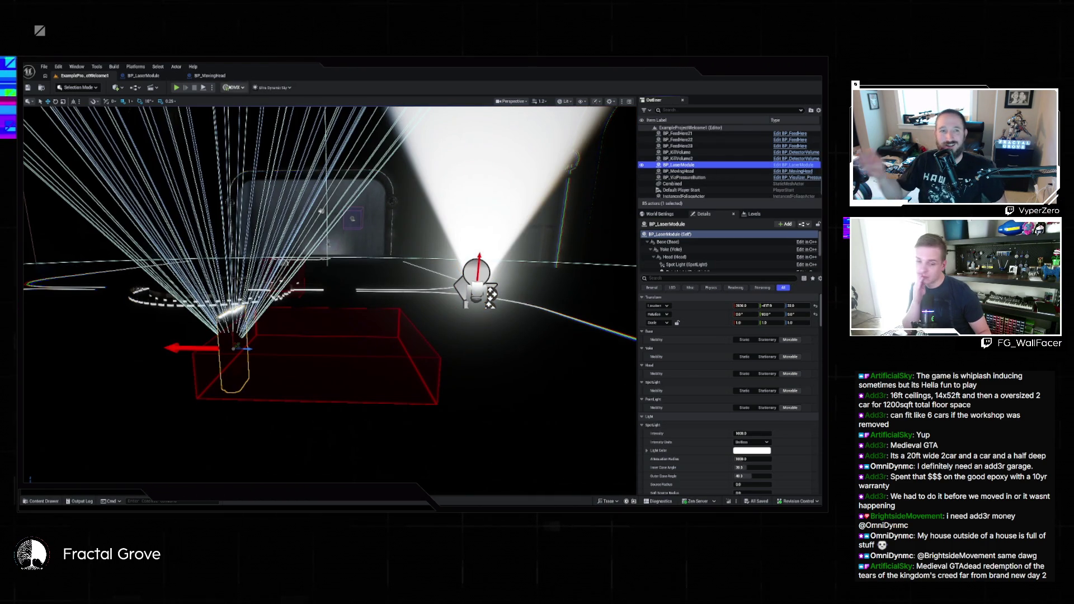
{"action": "left_click", "coordinate": [209, 75]}
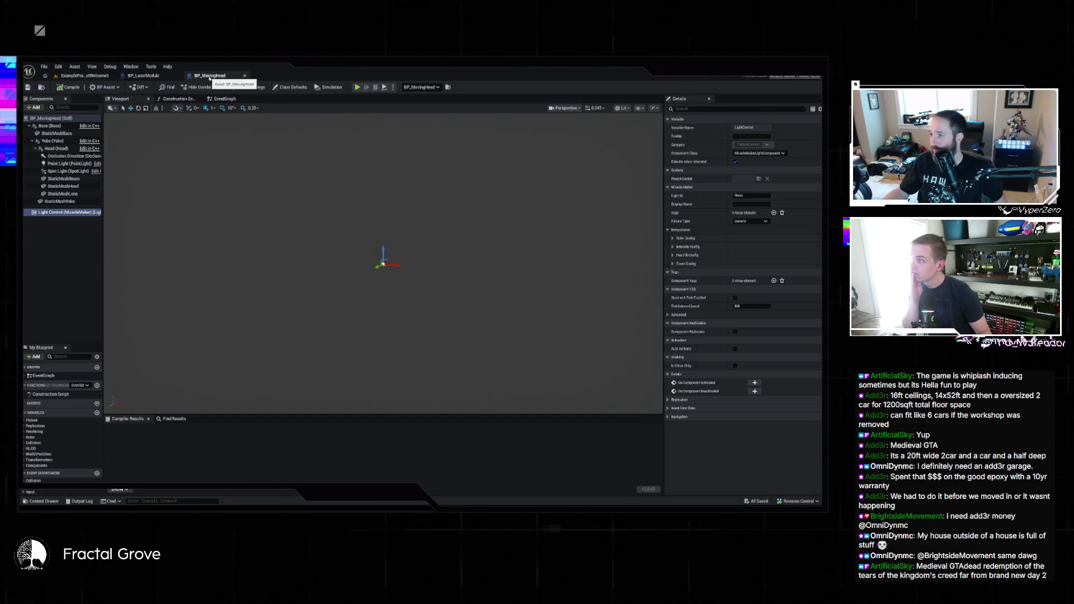
{"action": "left_click", "coordinate": [142, 76]}
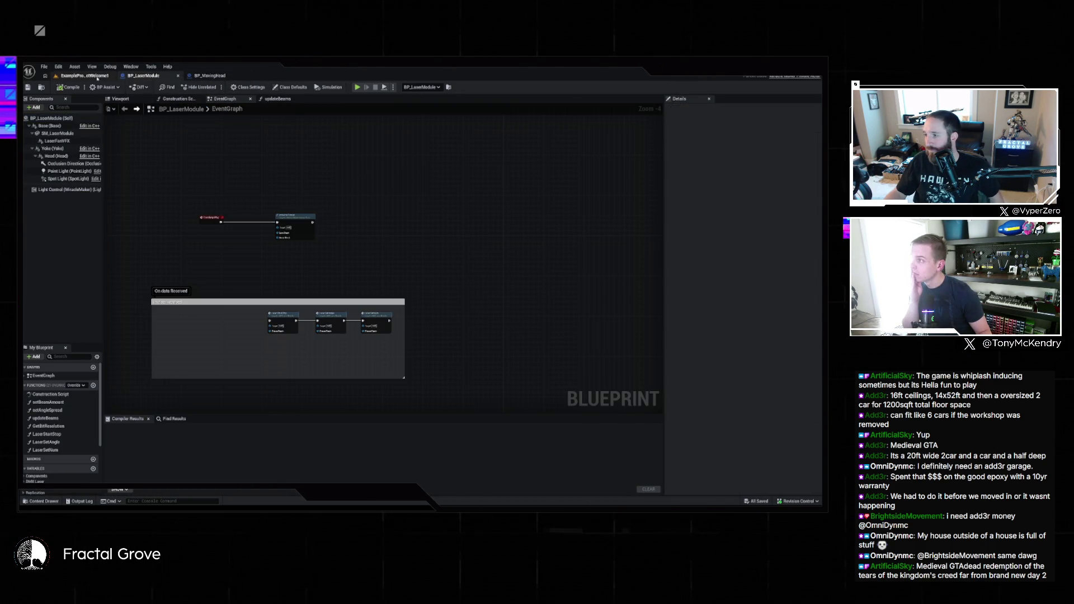
{"action": "left_click", "coordinate": [84, 76]}
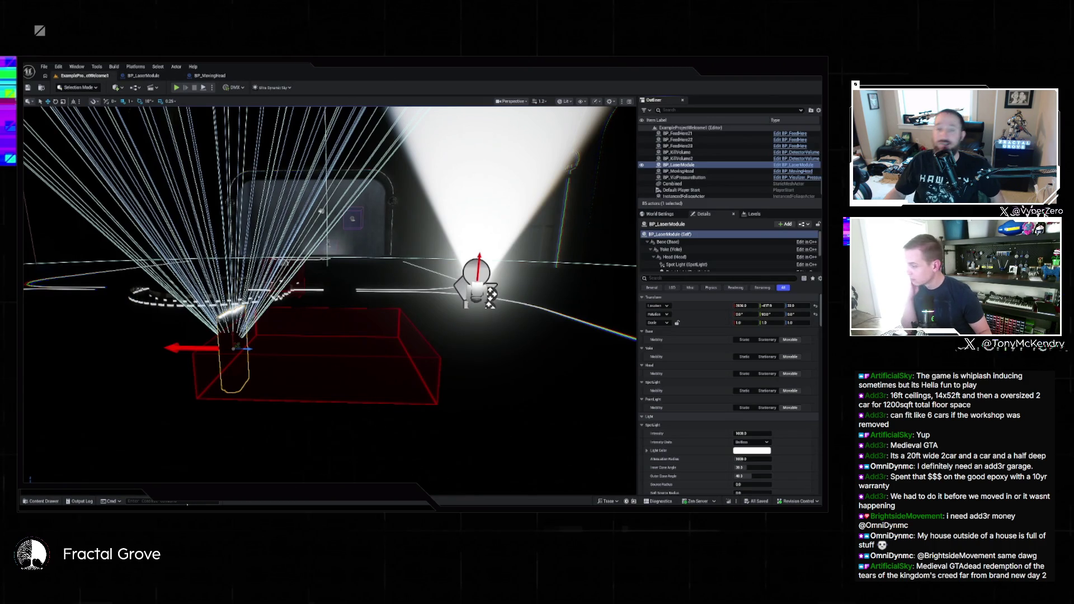
{"action": "key", "text": "alt+Tab"}
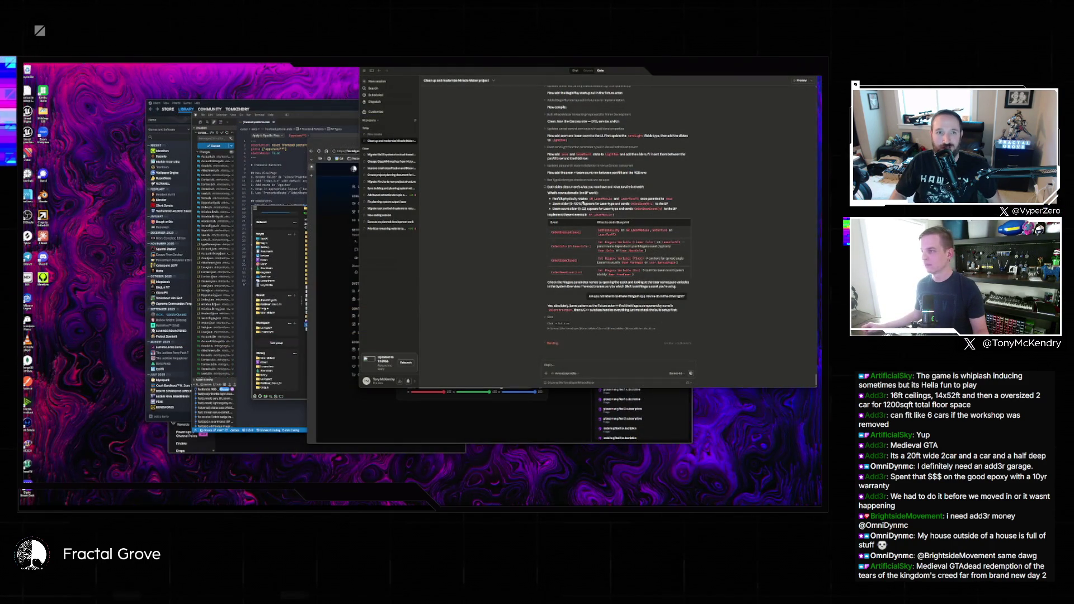
{"action": "left_click", "coordinate": [354, 107]}
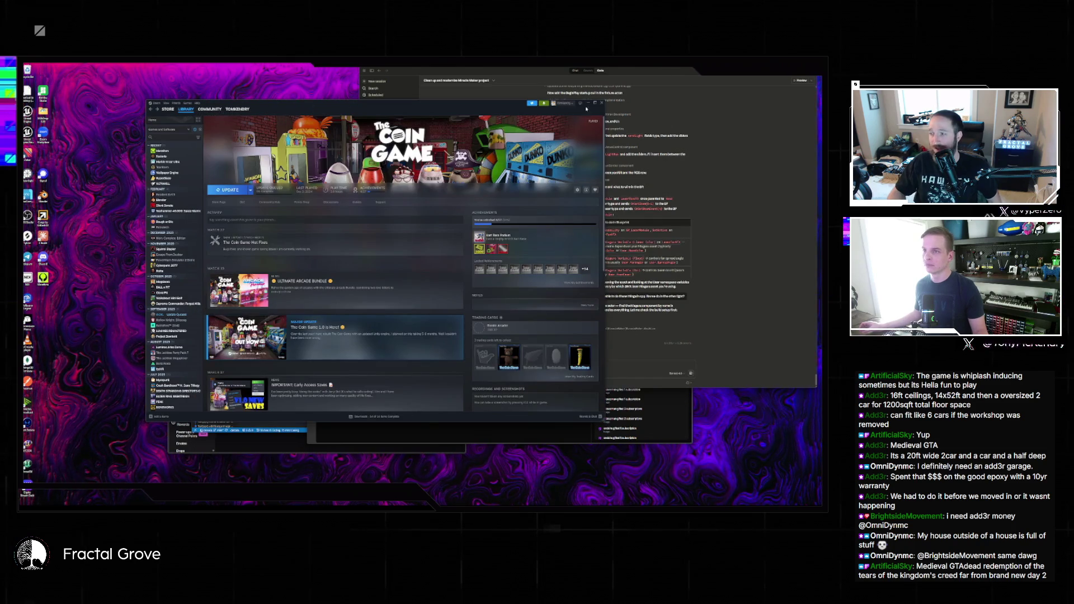
{"action": "left_click", "coordinate": [588, 104]}
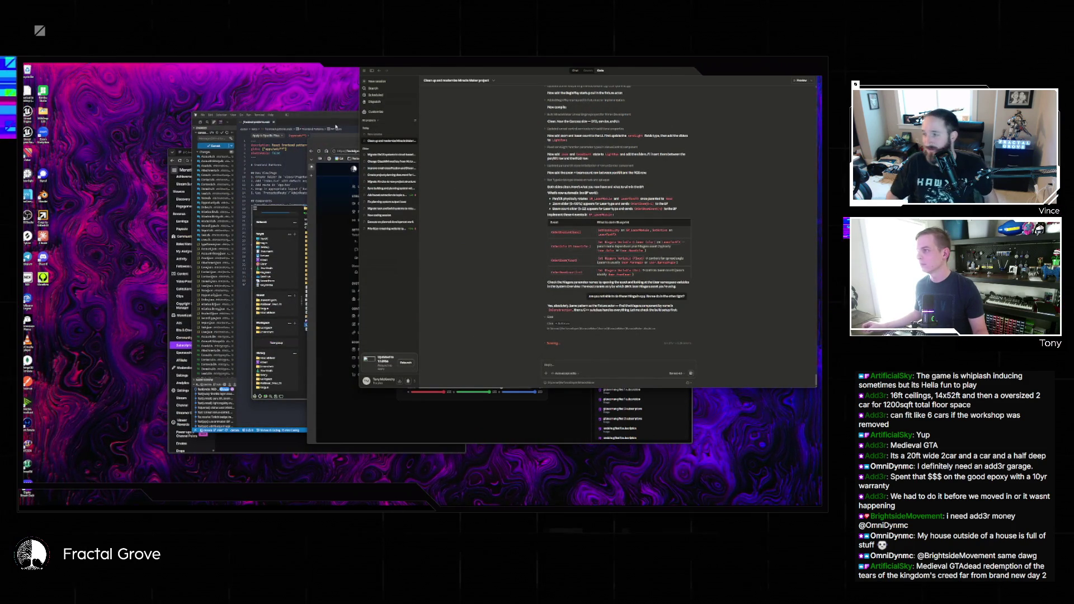